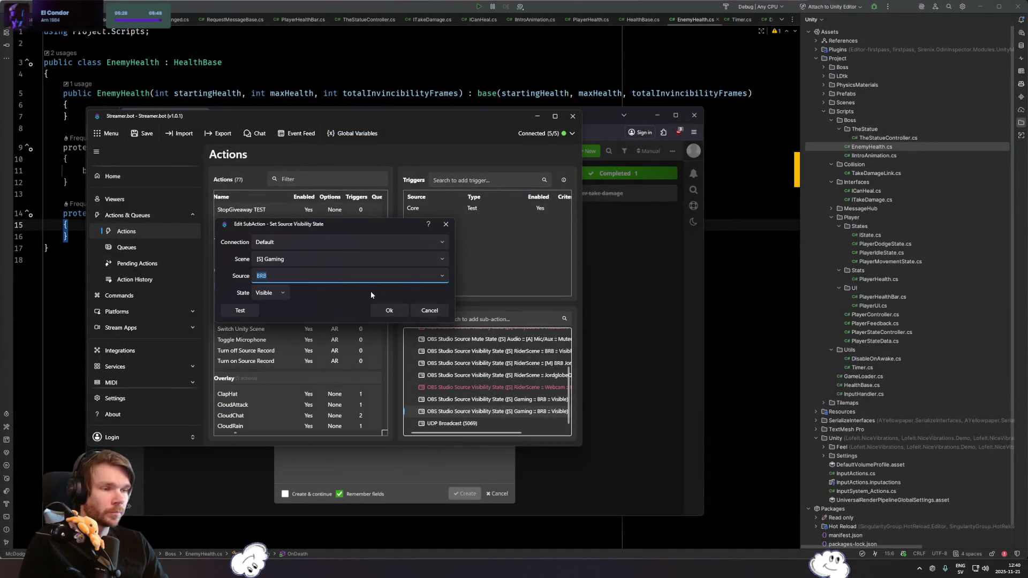
- Switch the open BRB sub-action's source to Webcam and close the editor
left_click(445, 277)
type("We")
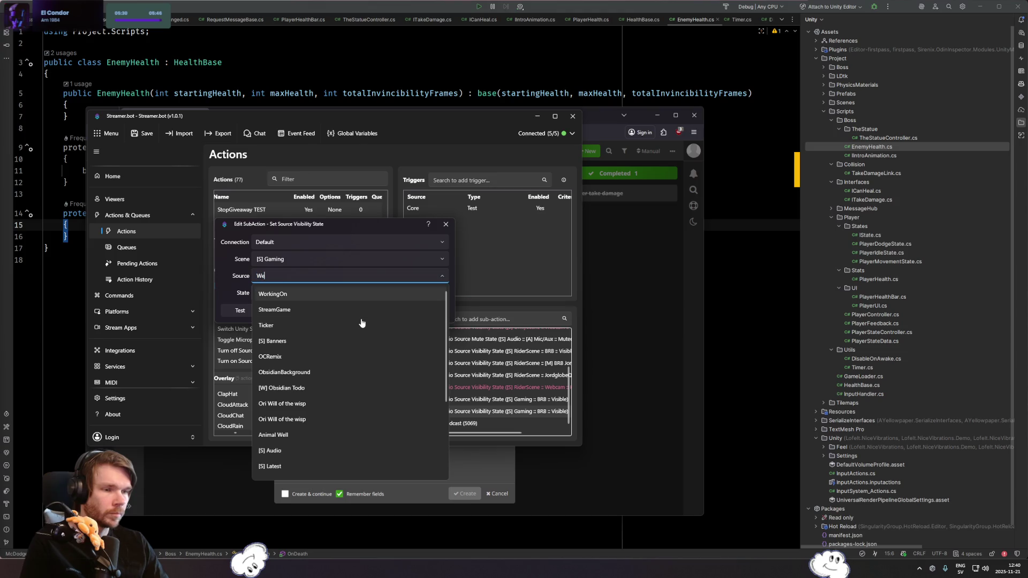
type("b")
left_click(346, 298)
left_click(395, 312)
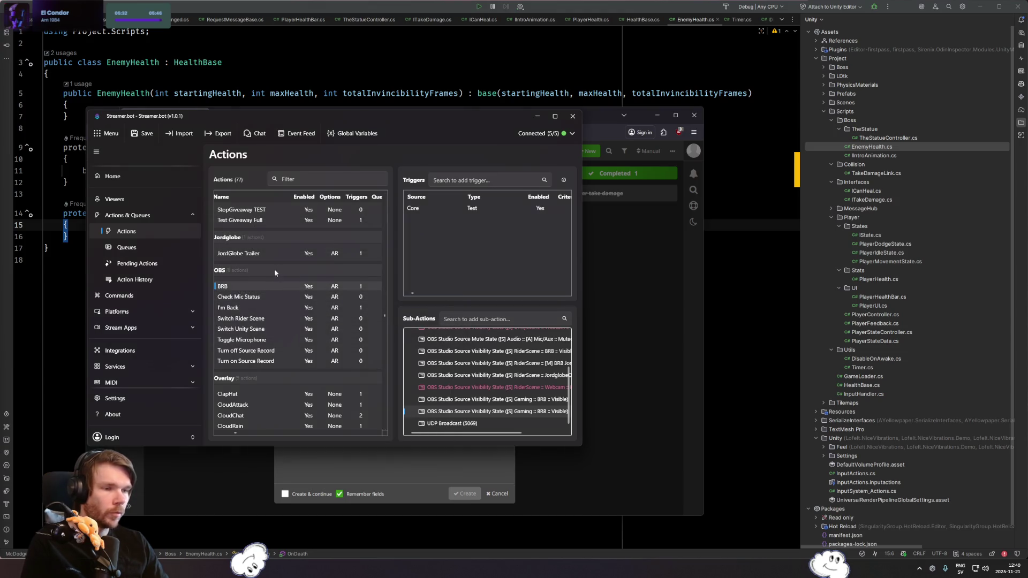
- Make the Gaming BRB visibility sub-action hide the Webcam source
double_click(505, 411)
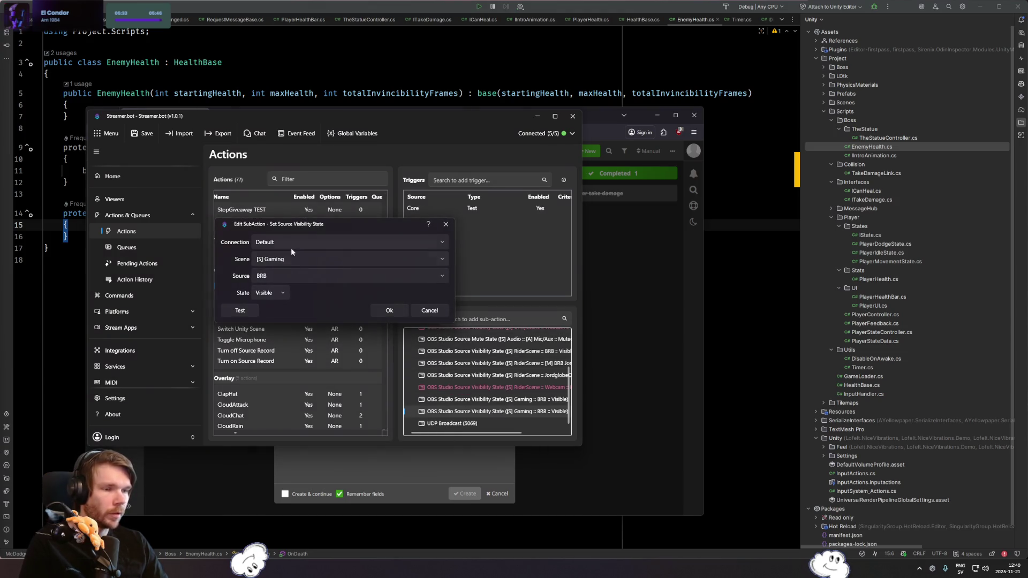
left_click(332, 283)
type("Webcam")
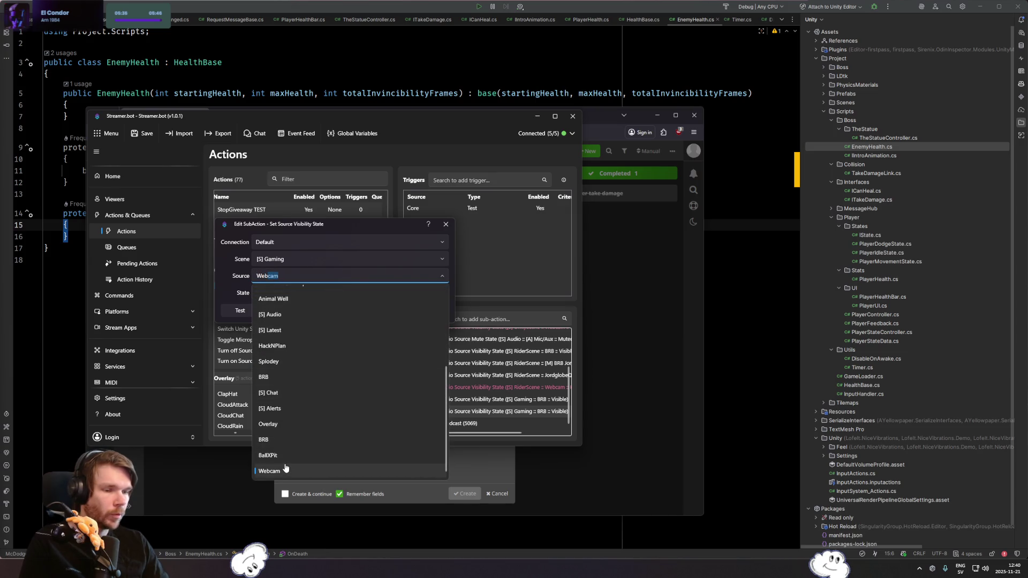
left_click(285, 469)
left_click(271, 293)
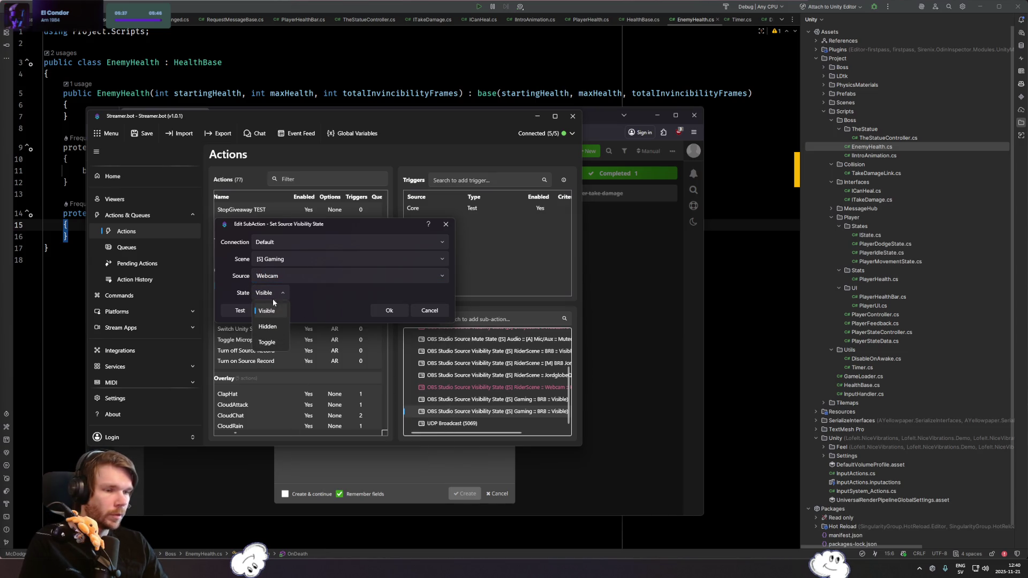
left_click(272, 328)
left_click(385, 311)
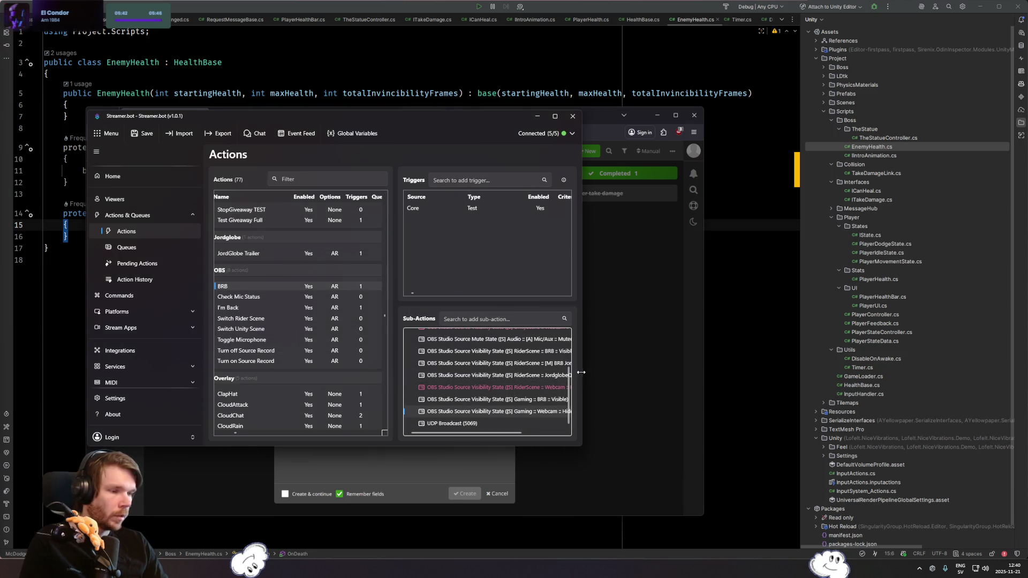
- Duplicate the RiderScene JordglobeQRCode sub-action and set it to hide Webcam
left_click_drag(581, 372, 671, 372)
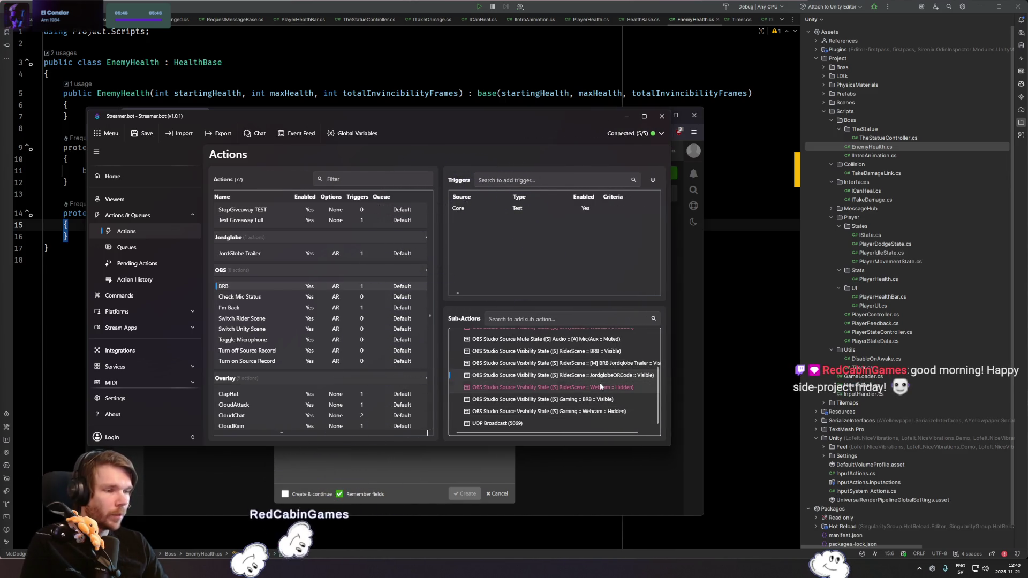
key("ctrl+v")
left_click_drag(616, 375, 613, 375)
double_click(613, 375)
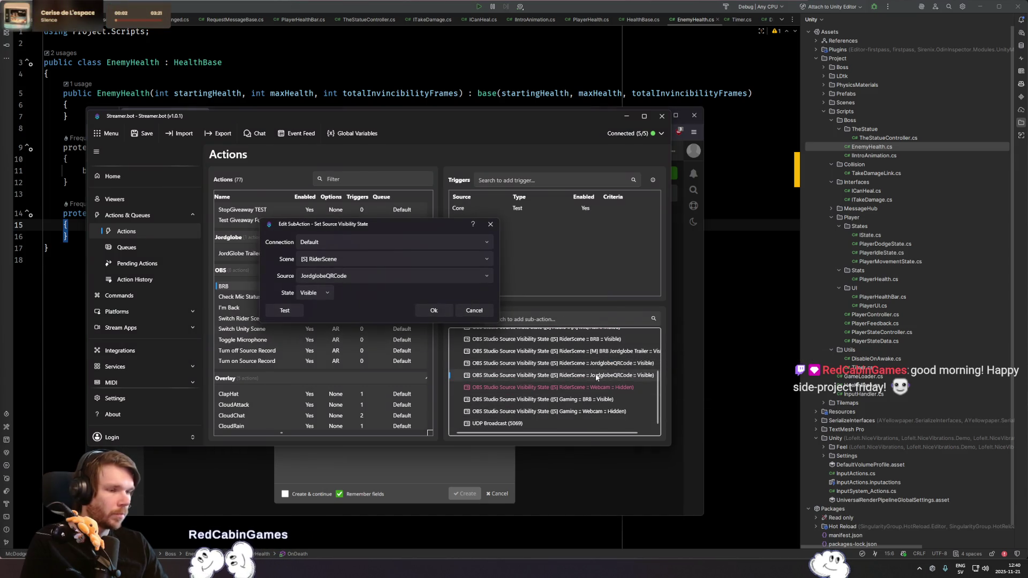
left_click(480, 276)
left_click(375, 475)
left_click(319, 295)
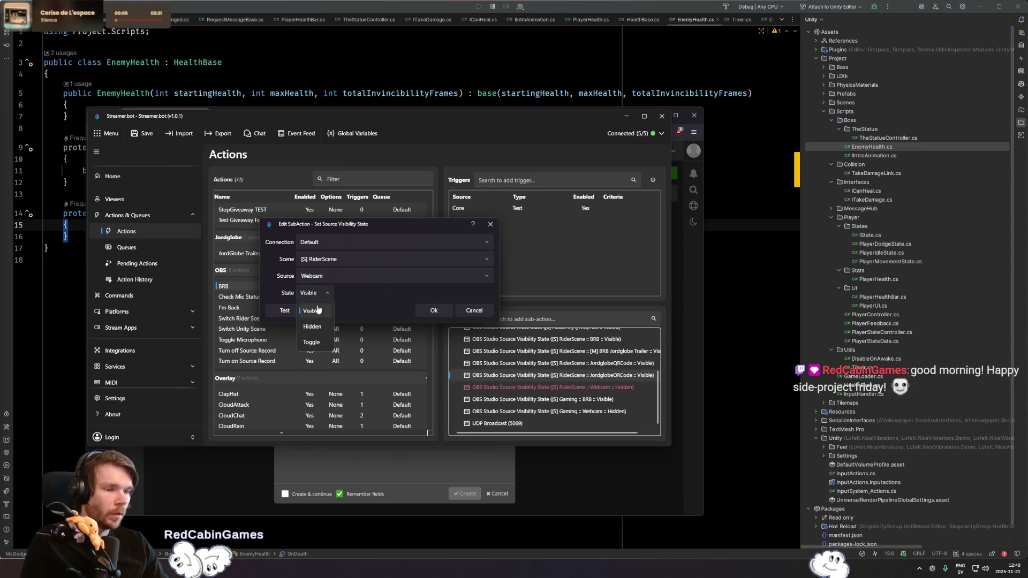
left_click(314, 327)
left_click(433, 310)
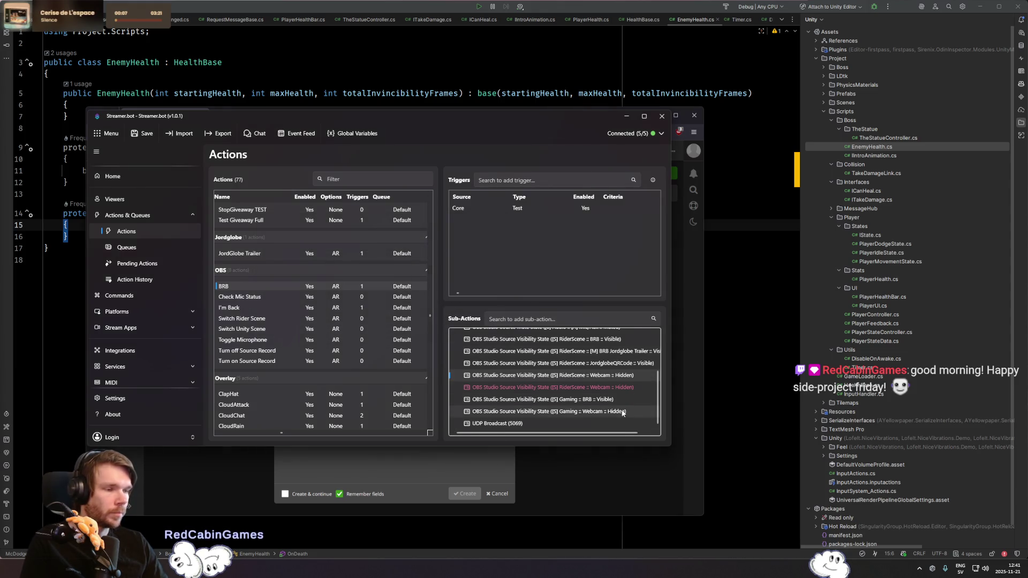
- Duplicate the UnityScene JordglobeQRCode sub-action and set it to hide Webcam
scroll(623, 413, "up", 3)
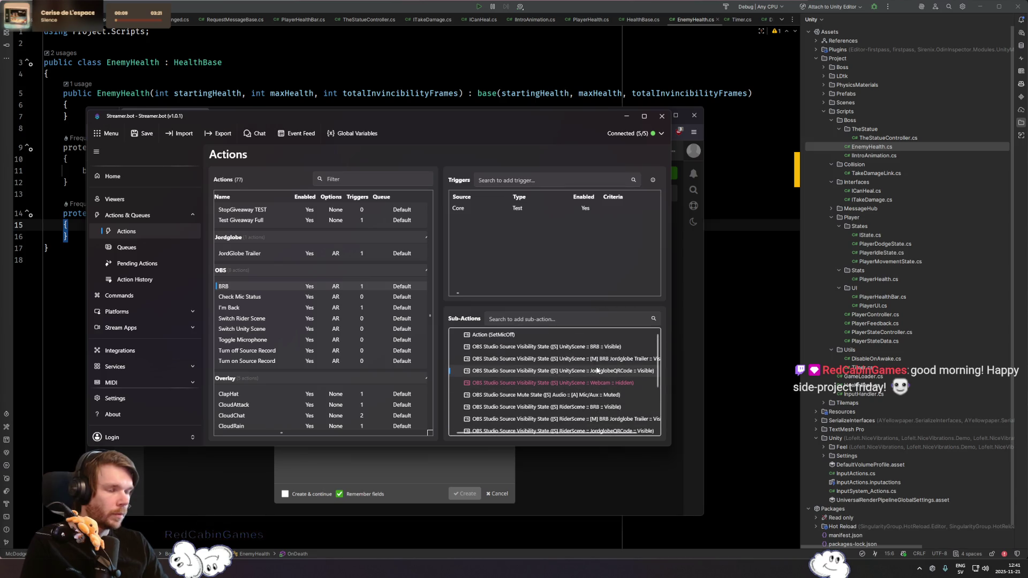
mouse_move(597, 370)
left_mouse_down()
mouse_move(574, 426)
mouse_move(581, 332)
mouse_move(589, 384)
left_mouse_up()
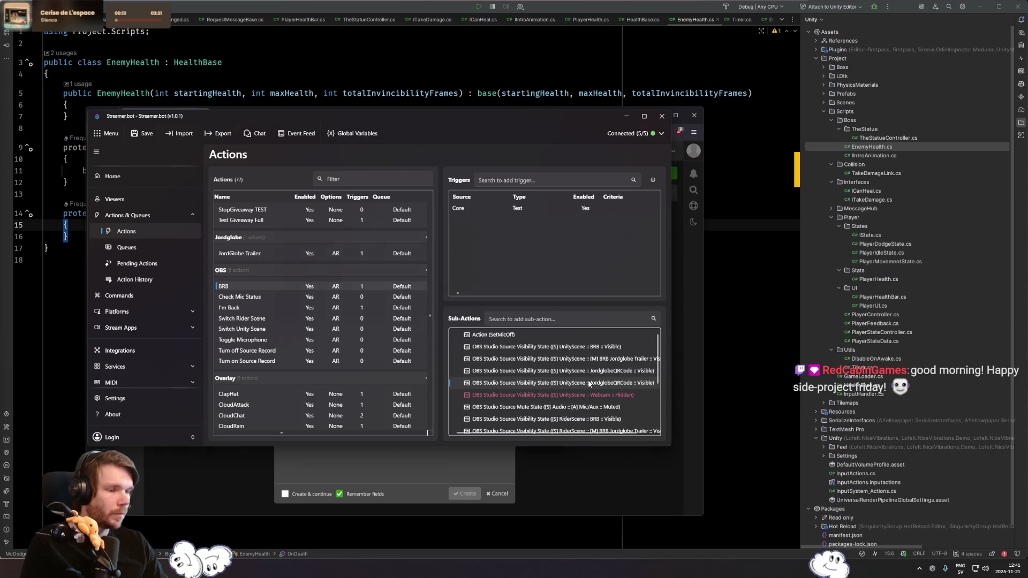
double_click(589, 383)
left_click(356, 275)
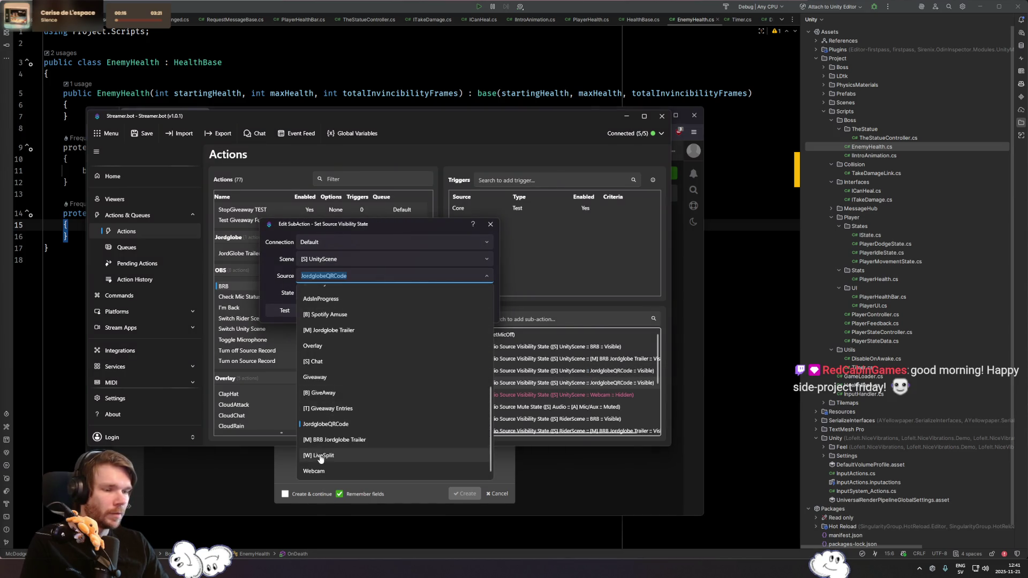
left_click(314, 470)
left_click(315, 293)
left_click(313, 325)
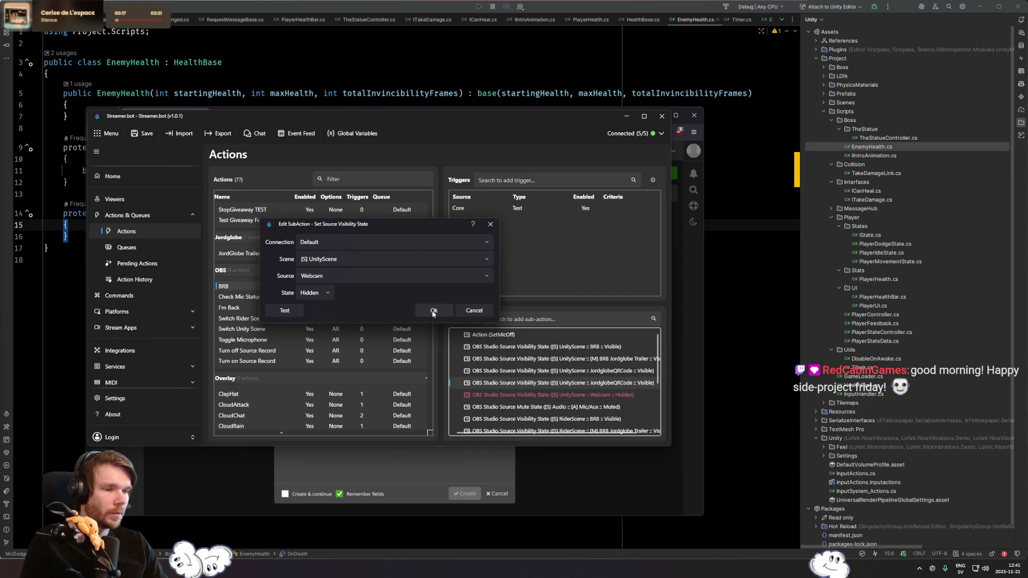
left_click(434, 310)
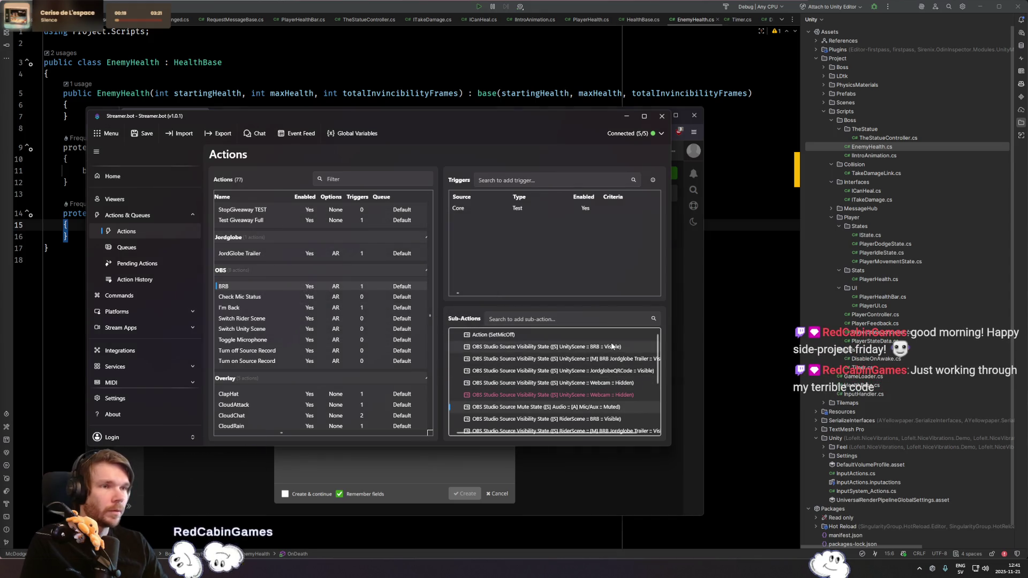
left_click(313, 308)
- Duplicate the UnityScene BRB Jordglobe Trailer sub-action and set it to show Webcam
scroll(589, 376, "down", 3)
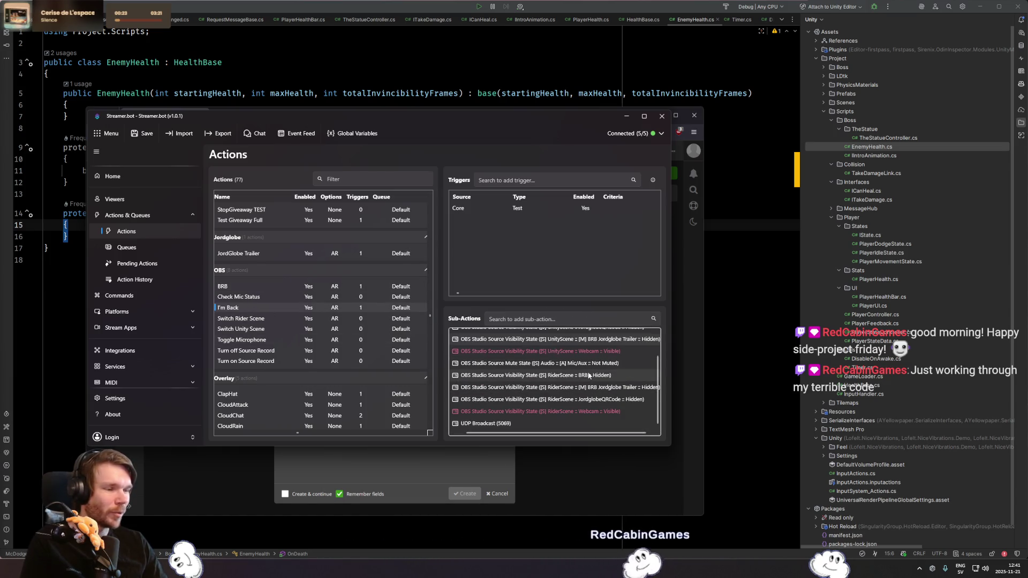
scroll(588, 376, "up", 3)
mouse_move(582, 371)
left_mouse_down()
mouse_move(584, 326)
mouse_move(584, 376)
left_mouse_up()
double_click(536, 383)
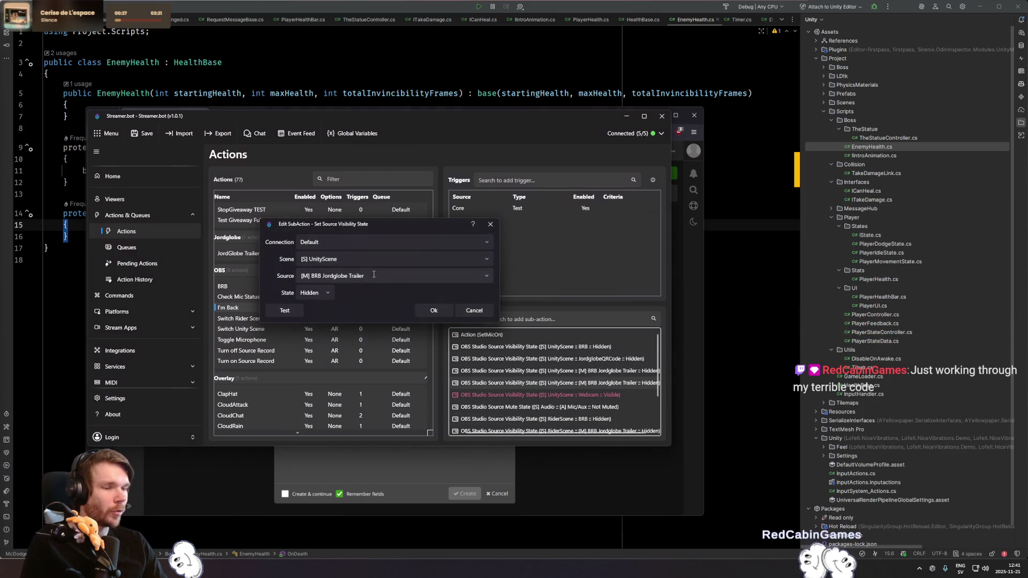
triple_click(374, 274)
type("Webcam")
key("Tab")
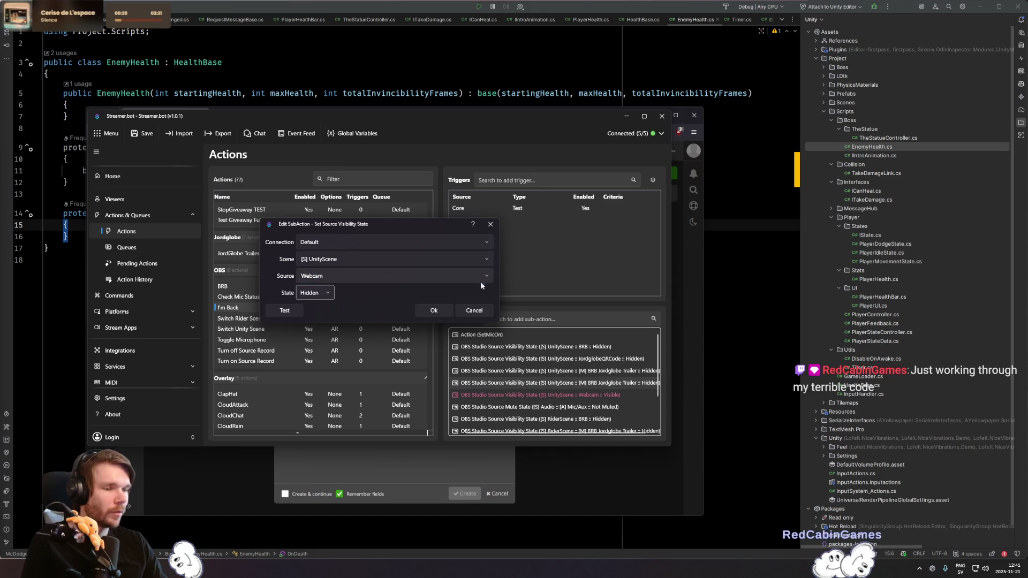
key("alt+Down")
key("Down")
key("Return")
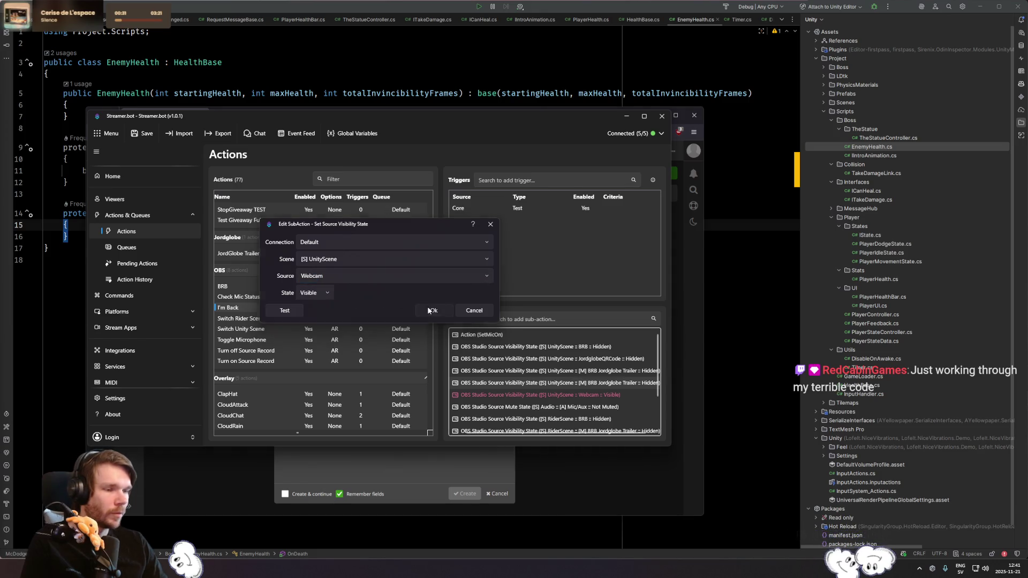
left_click(429, 311)
- Duplicate the RiderScene JordglobeQRCode sub-action and set it to show Webcam
scroll(572, 375, "down", 3)
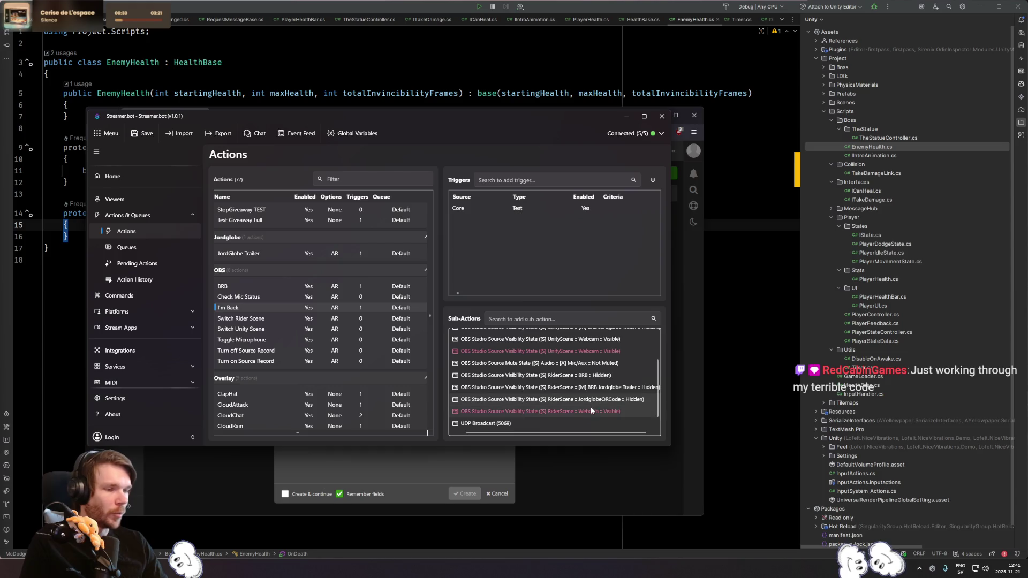
mouse_move(590, 406)
left_mouse_down()
mouse_move(589, 434)
mouse_move(605, 404)
left_mouse_up()
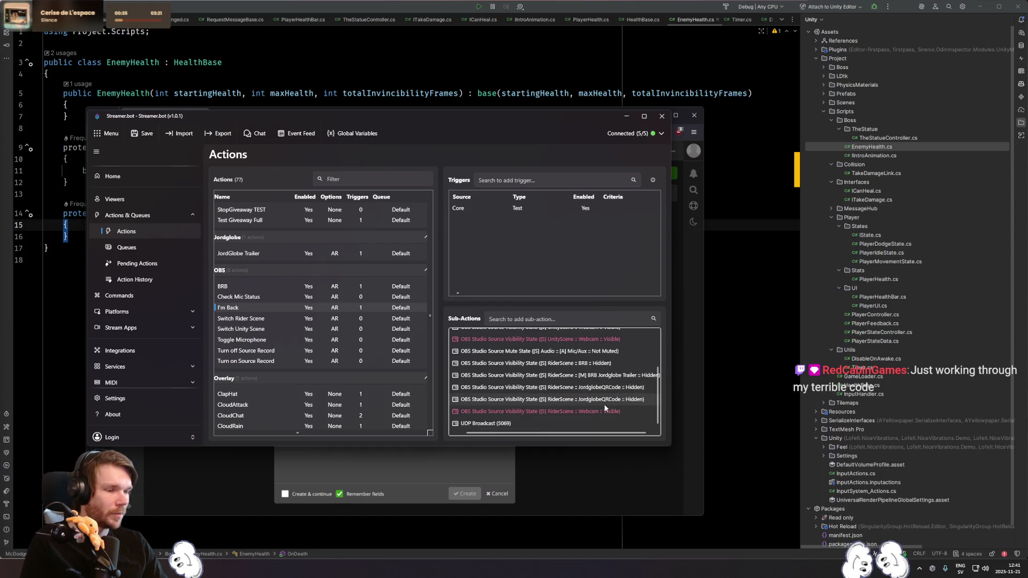
double_click(602, 400)
left_click(374, 276)
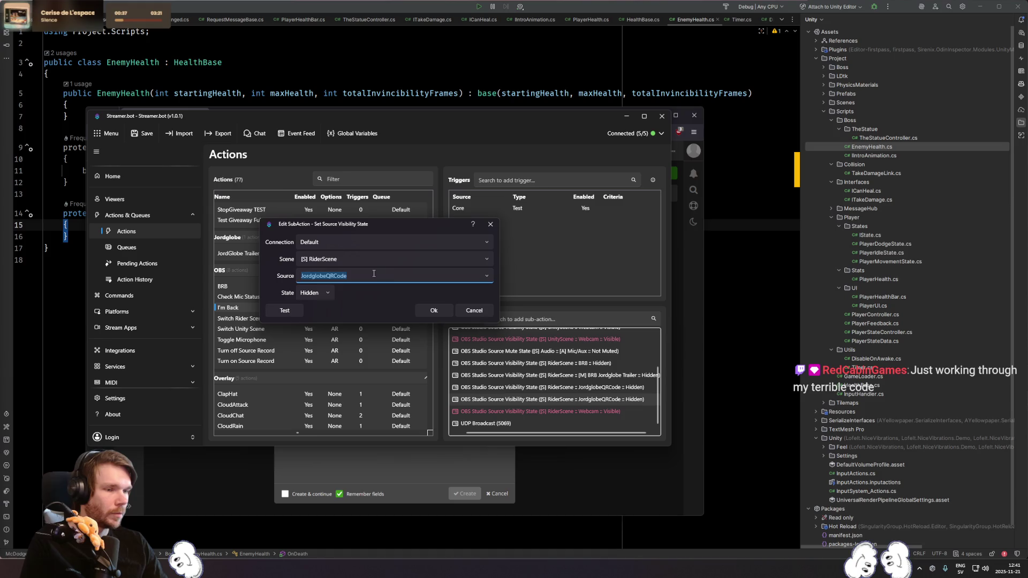
type("Webcam")
left_click(314, 293)
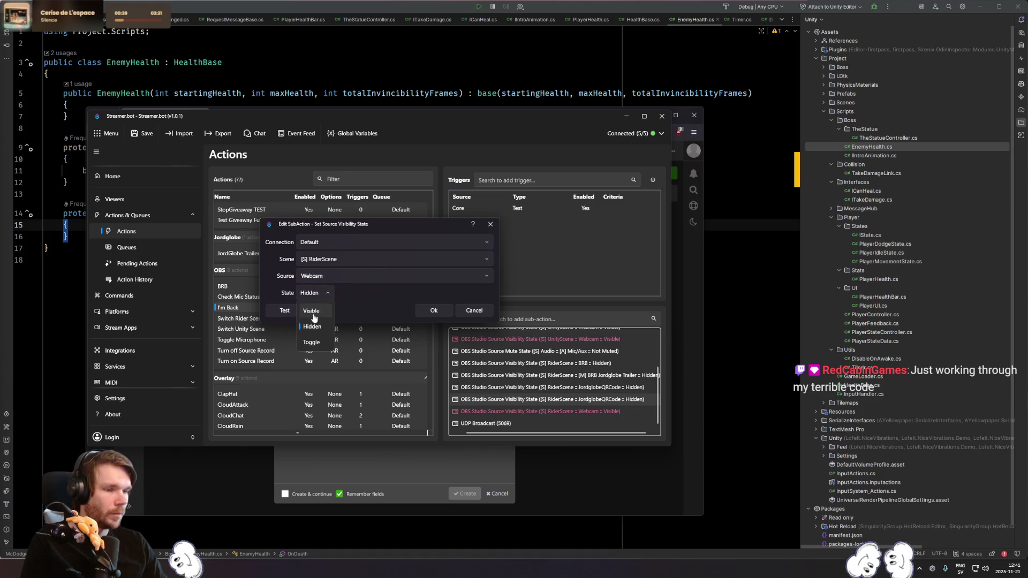
left_click(314, 311)
left_click(433, 311)
- In the I'm Back action, set the Gaming BRB source to Hidden
left_click(287, 289)
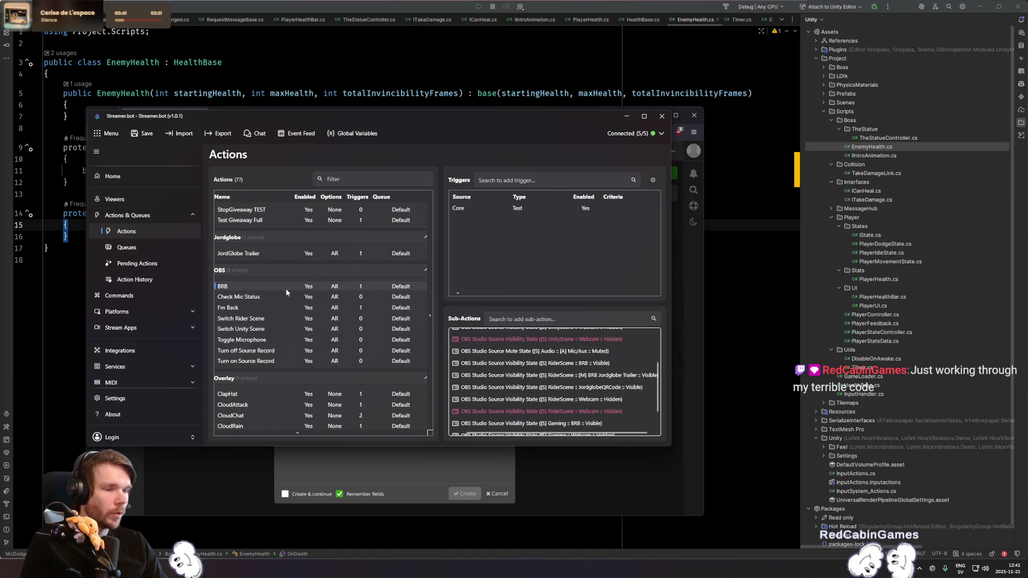
scroll(570, 412, "down", 2)
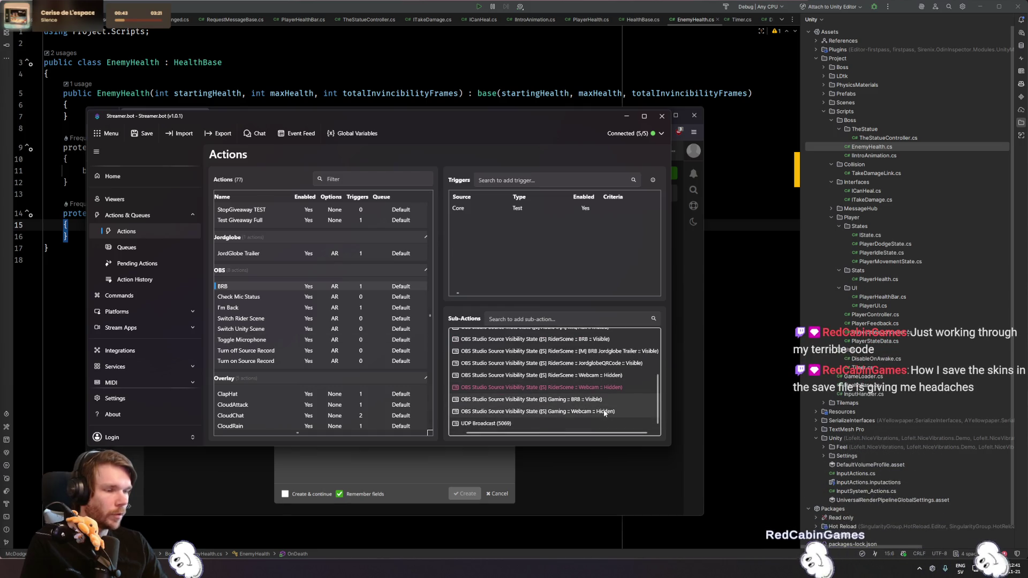
left_click(299, 307)
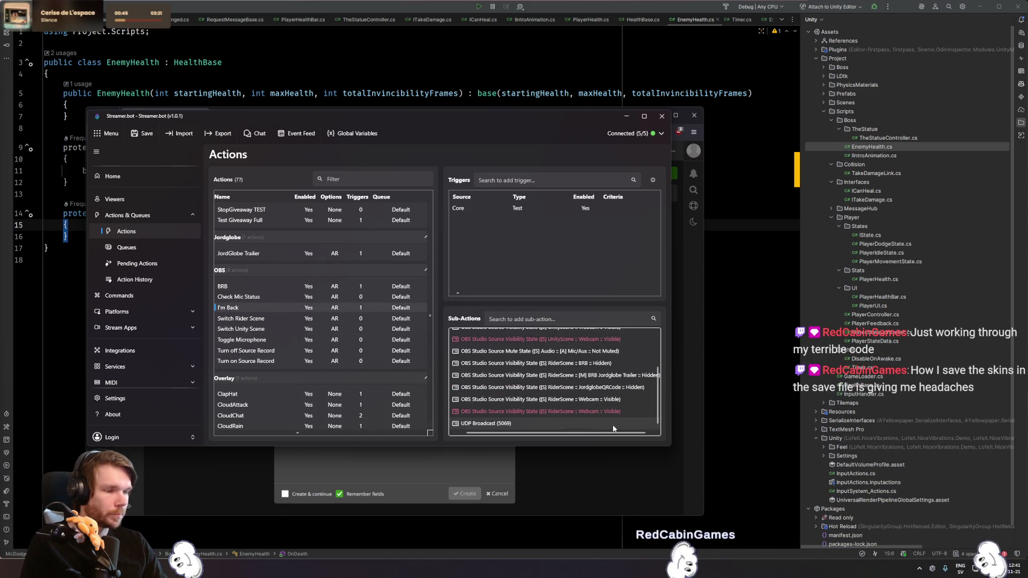
scroll(611, 418, "down", 1)
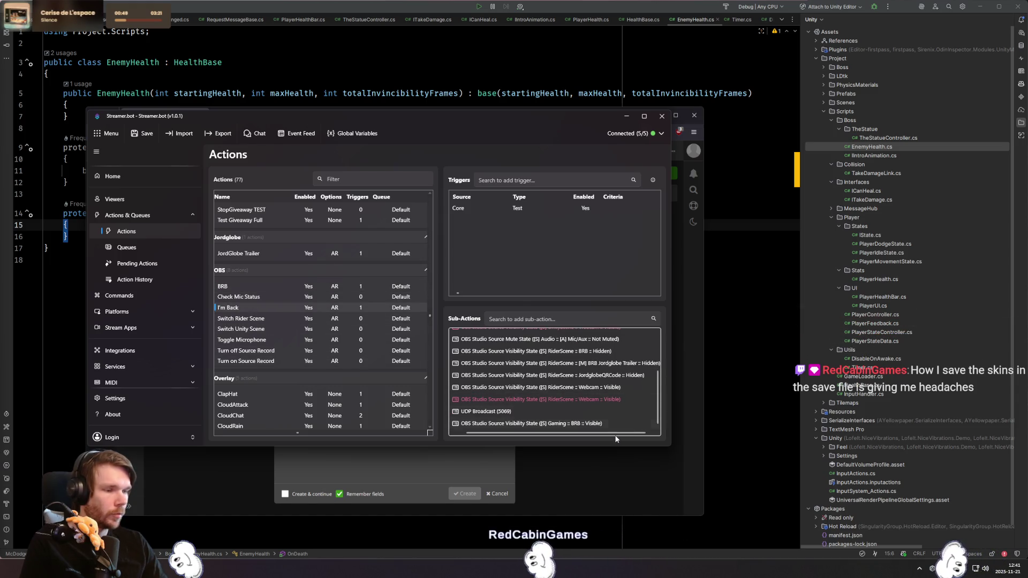
scroll(624, 419, "down", 1)
double_click(605, 412)
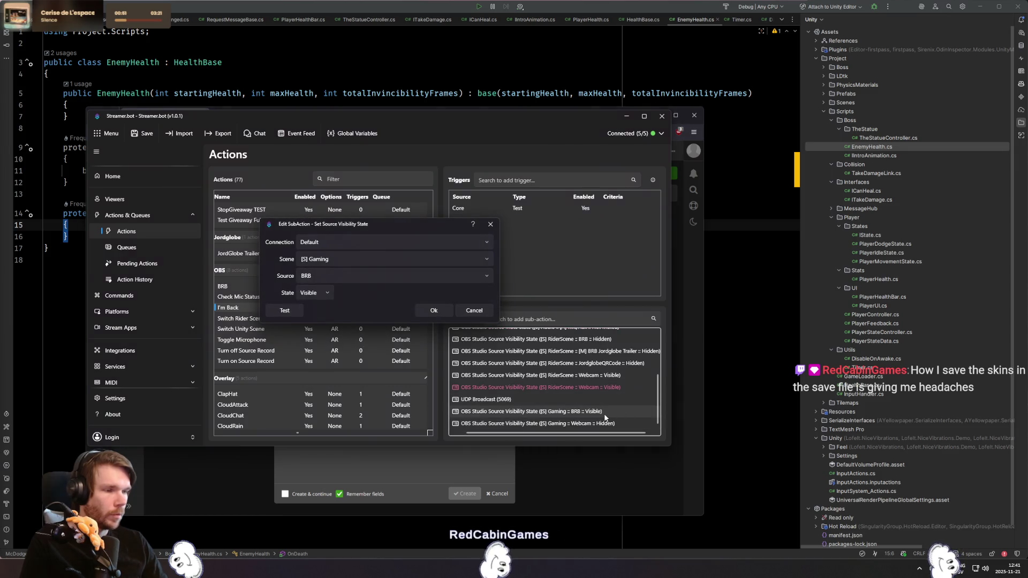
left_click(316, 293)
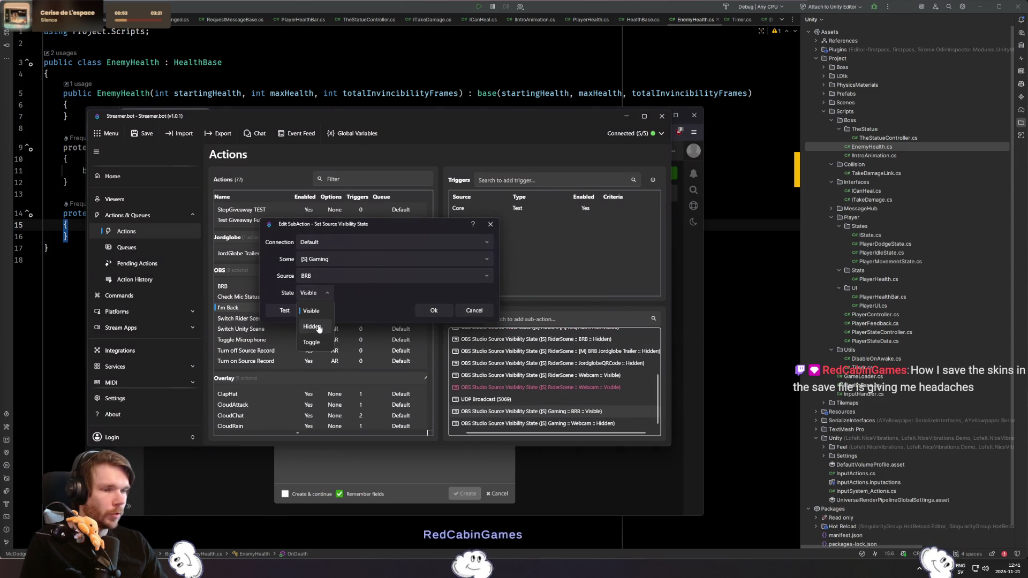
left_click(312, 327)
left_click(433, 311)
- Change the [S] Gaming :: Webcam sub-action's state to Visible
double_click(509, 424)
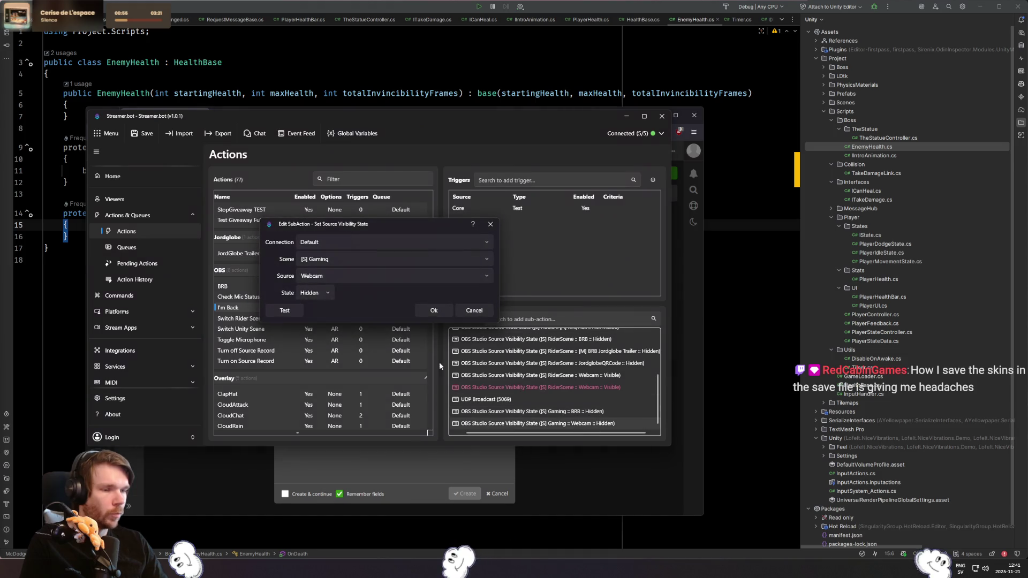
left_click(316, 293)
left_click(313, 315)
left_click(433, 311)
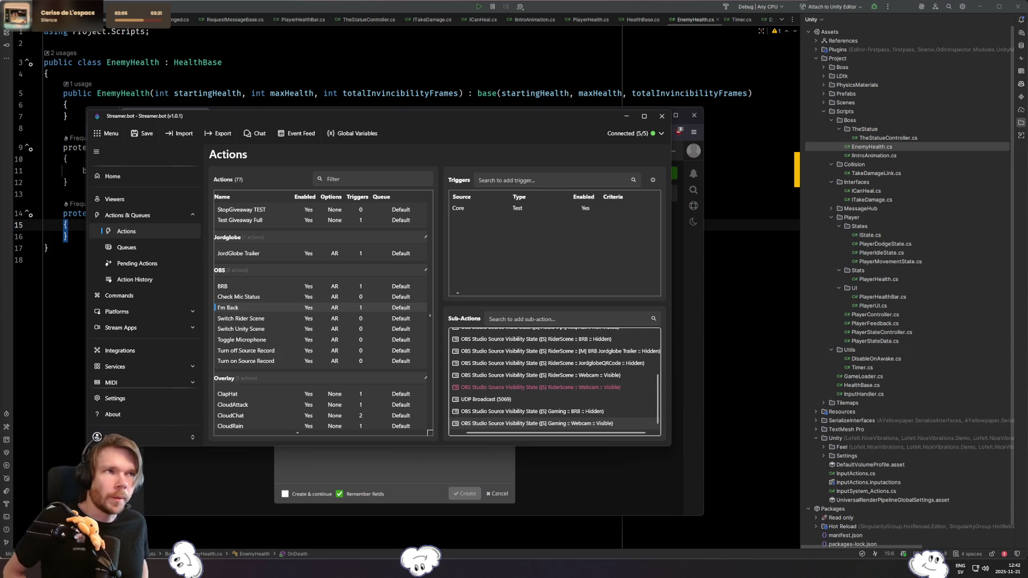
- Save the Streamer.bot settings and minimise it to reveal HacknPlan's task form
left_click(143, 134)
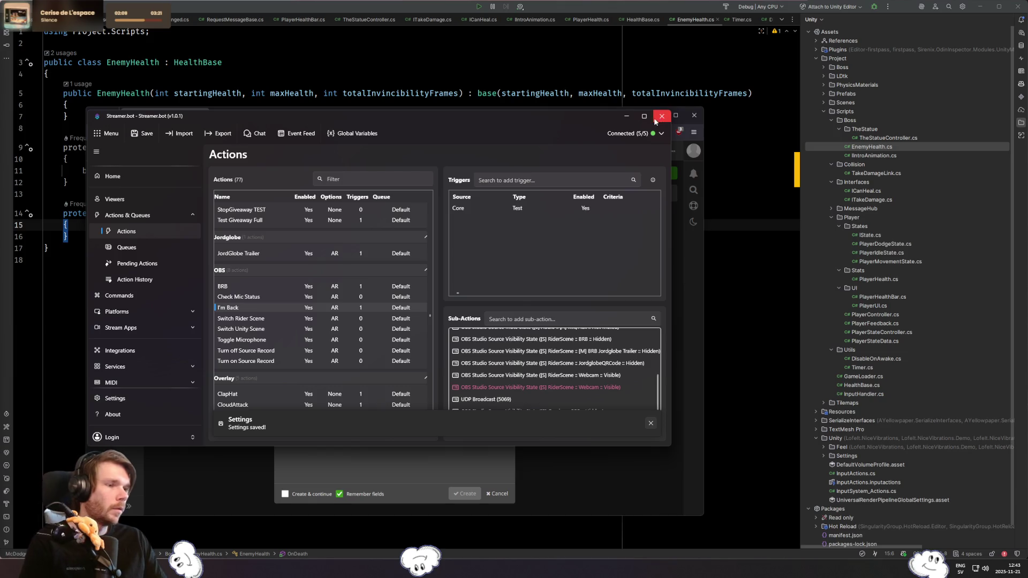
left_click(627, 118)
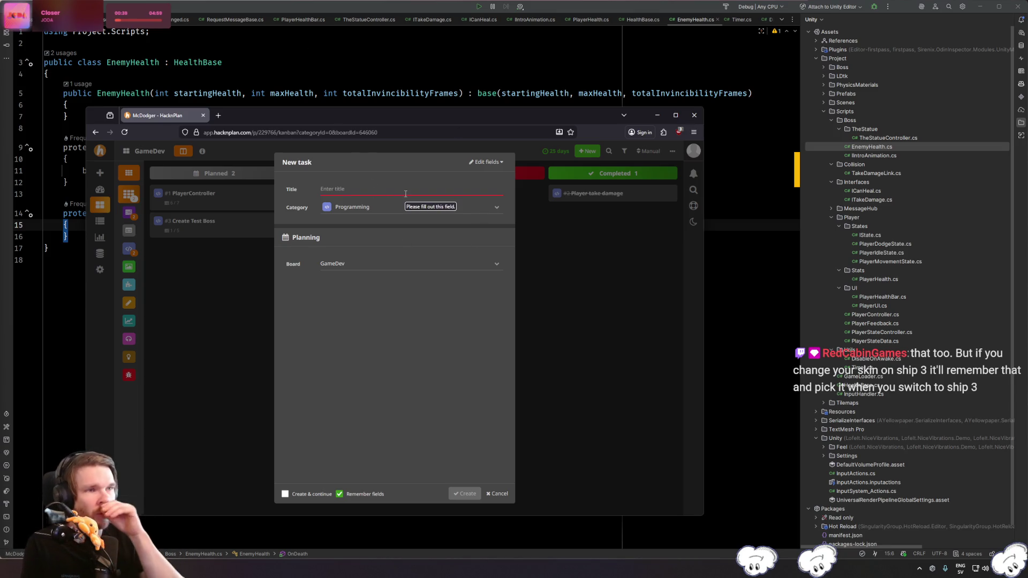
- Create the Add SFX task and give it a Player Bounce subtask
type("Add SFX")
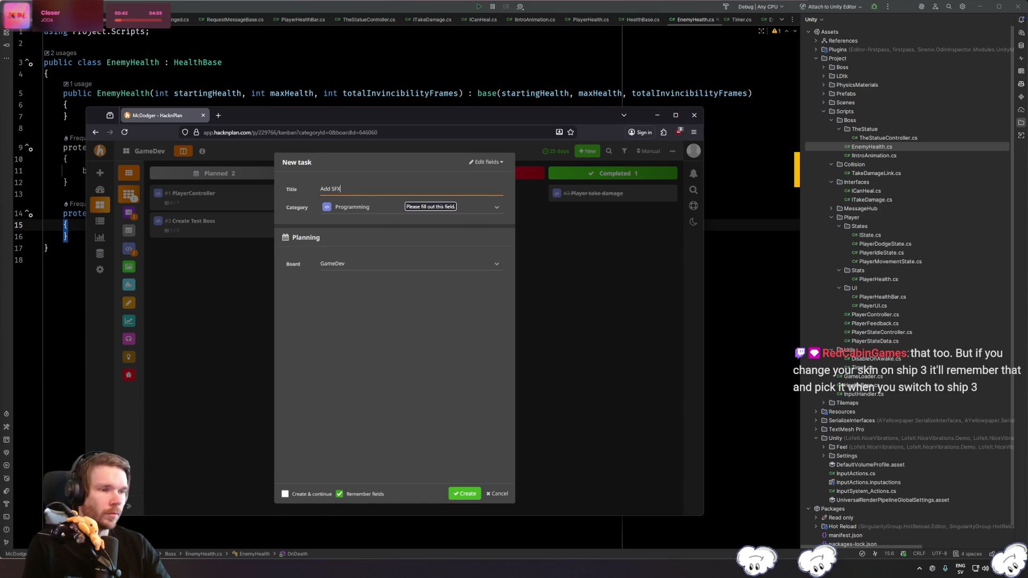
key("Return")
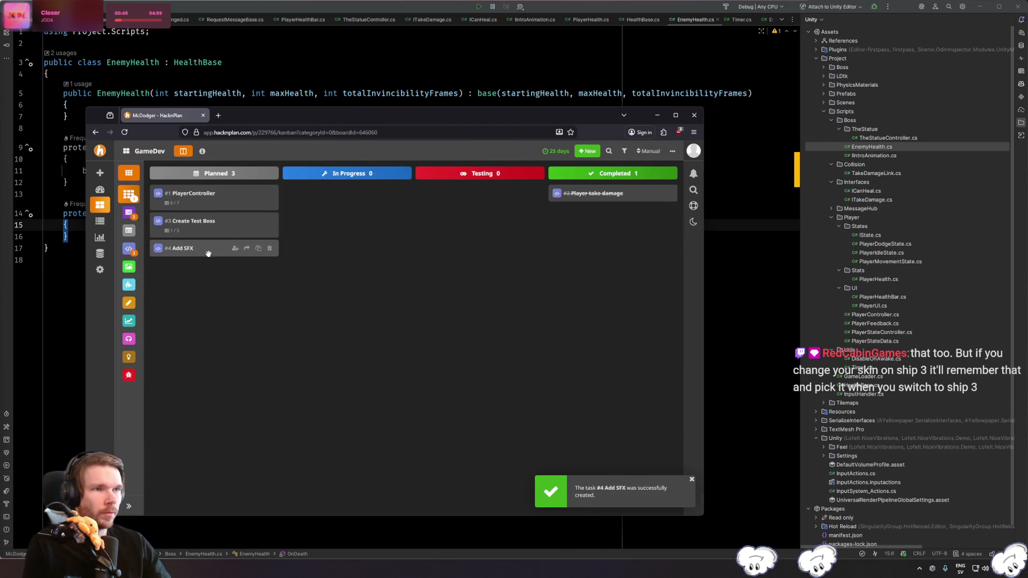
left_click(208, 251)
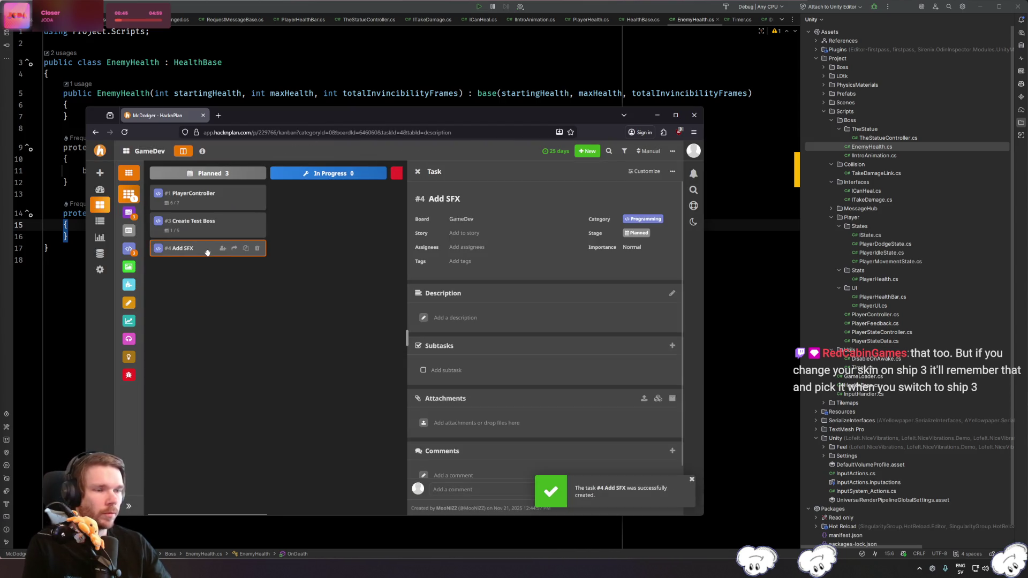
left_click(436, 372)
type("E")
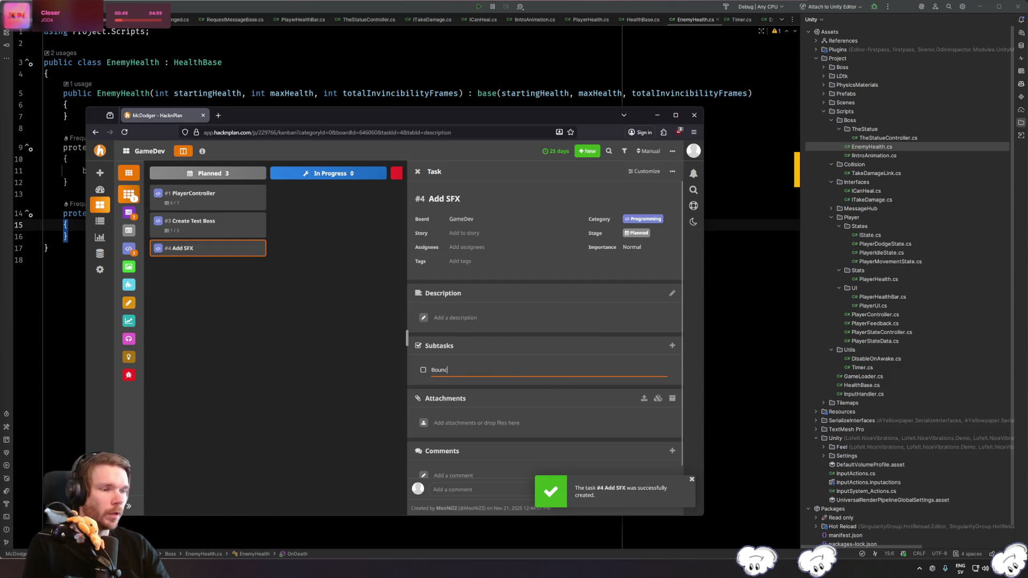
type("layer")
key("End")
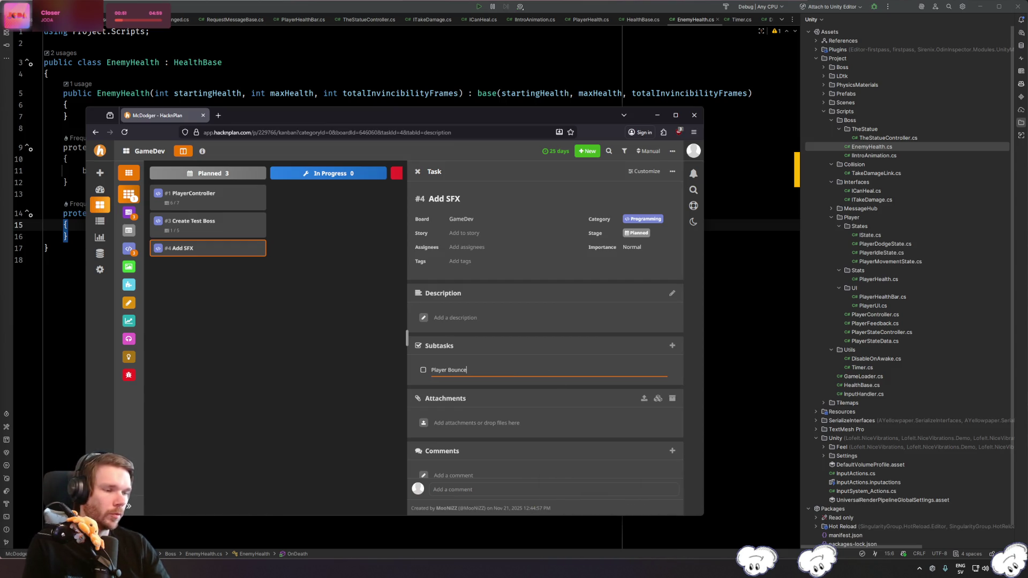
key("Return")
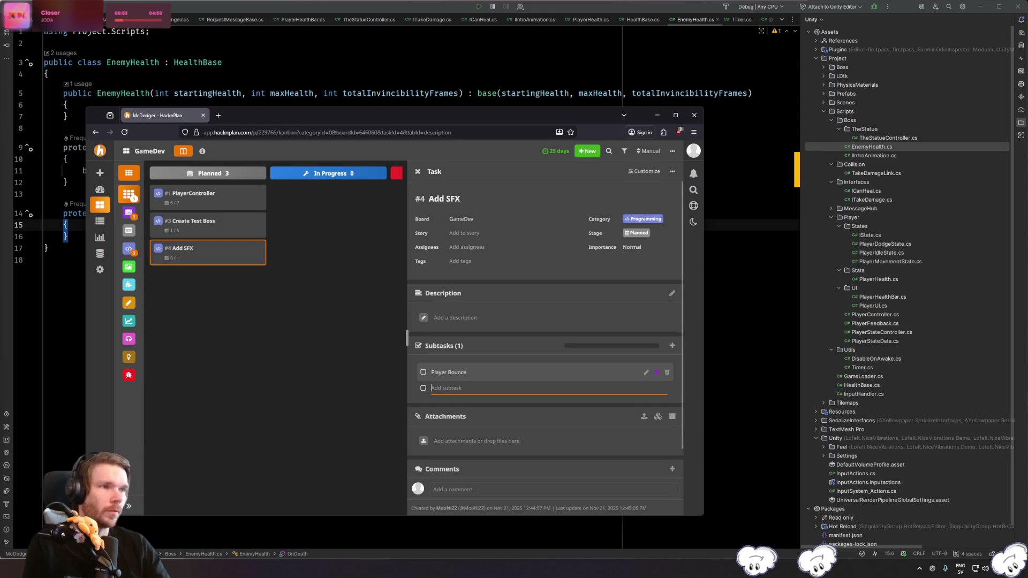
left_click(307, 362)
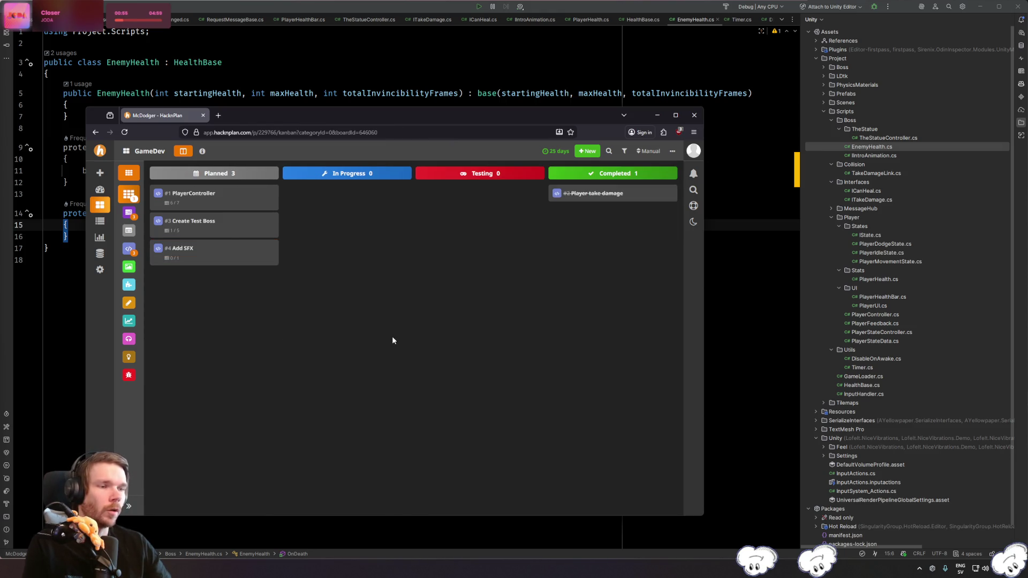
- Create the Implement Sonity task on the board, then switch to Unity
double_click(393, 338)
type("Sonity")
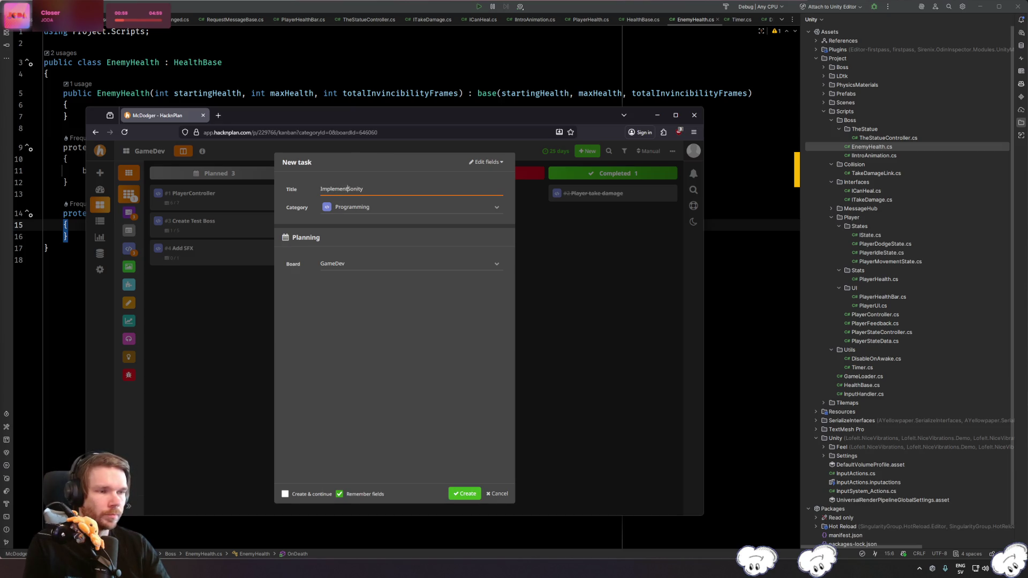
key("Return")
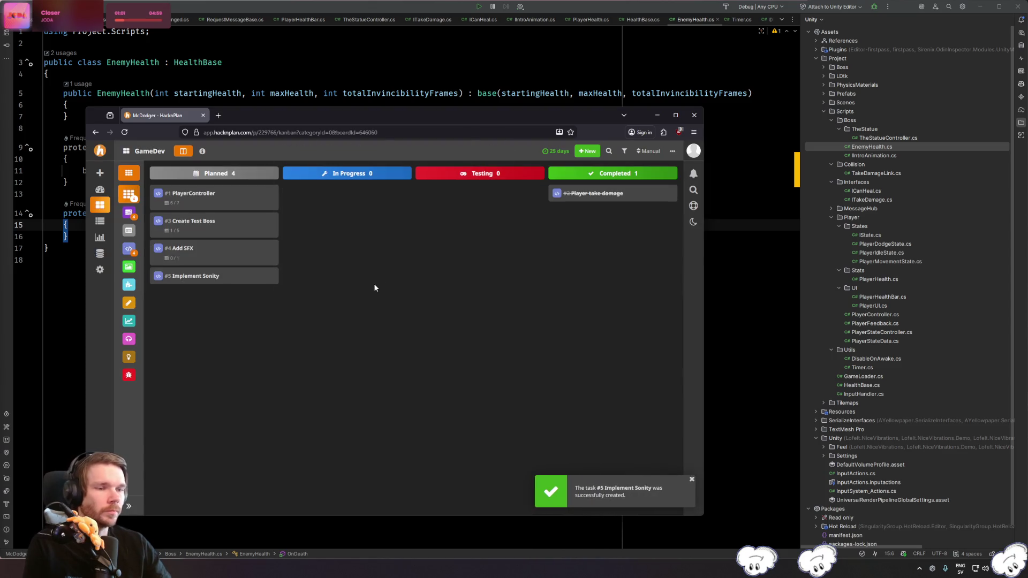
key("alt+Tab")
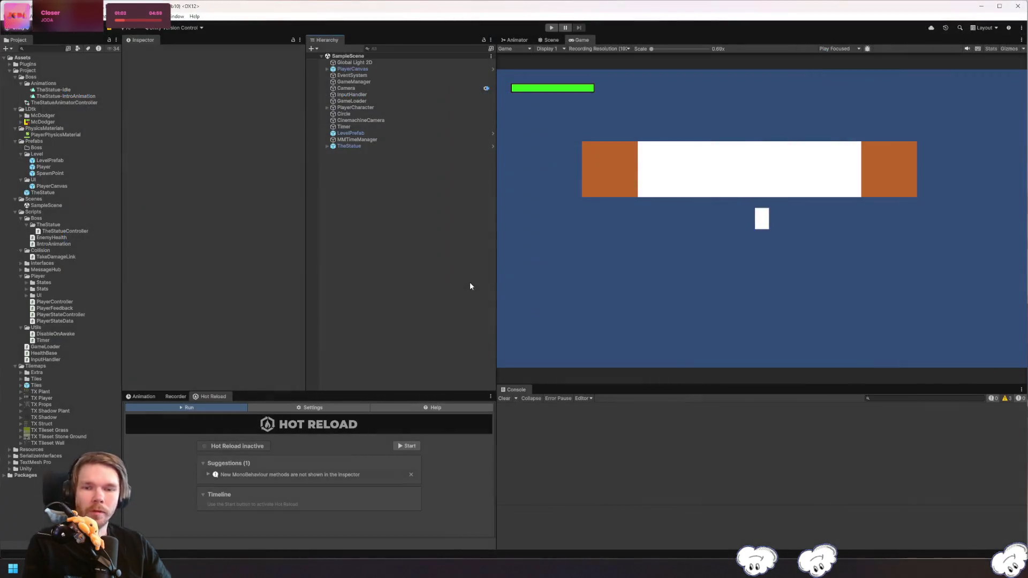
- Open the Package Manager and search My Assets for 'sonity' to show Sonity – Audio Middleware
left_click(184, 21)
mouse_move(236, 142)
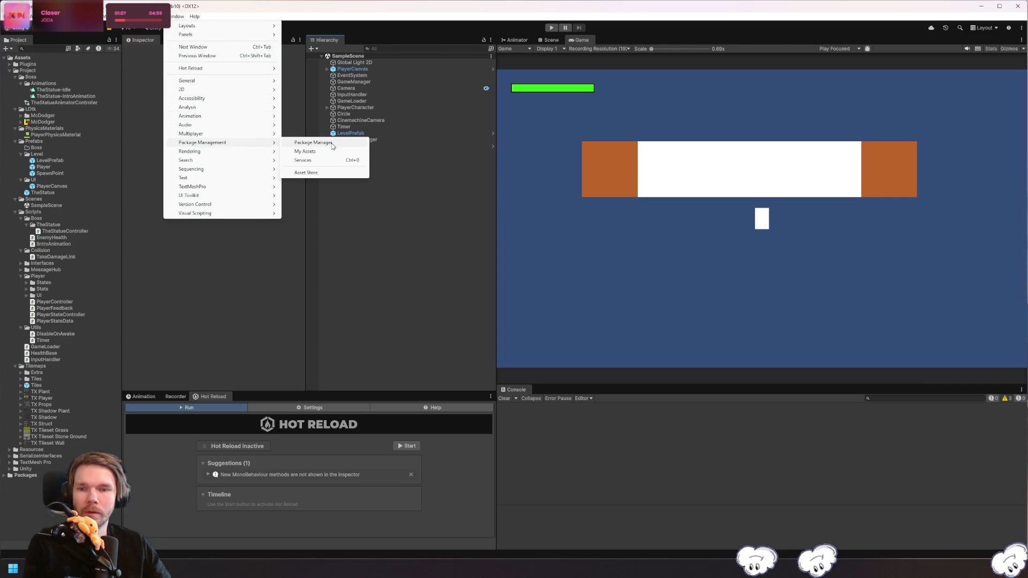
left_click(332, 144)
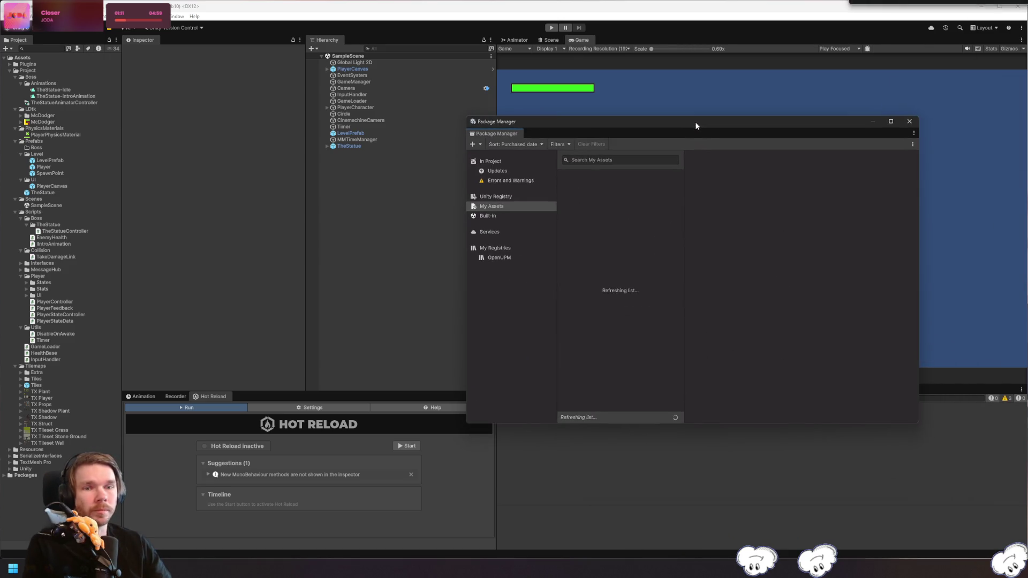
left_click(632, 160)
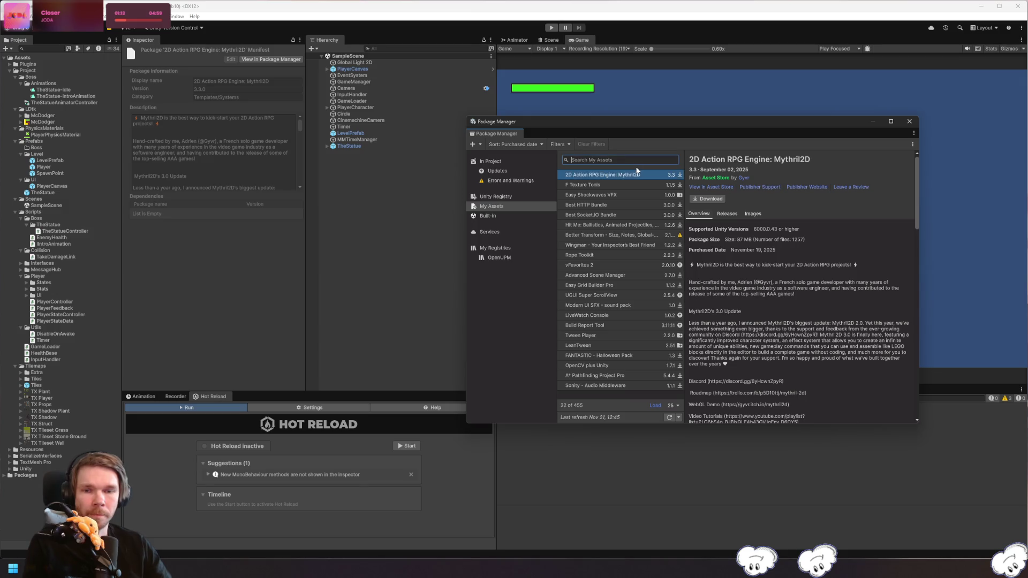
type("sonity")
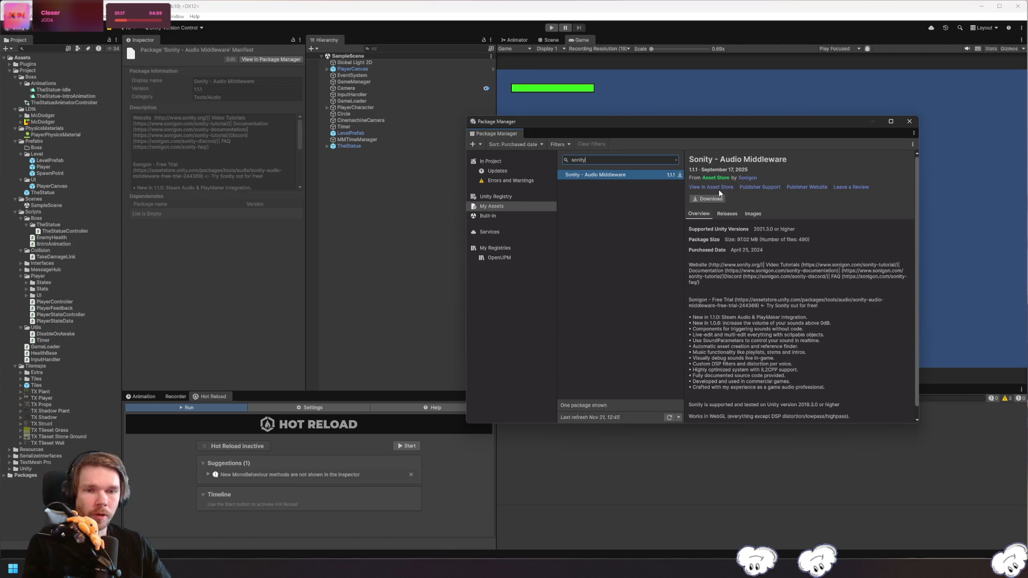
left_click(950, 206)
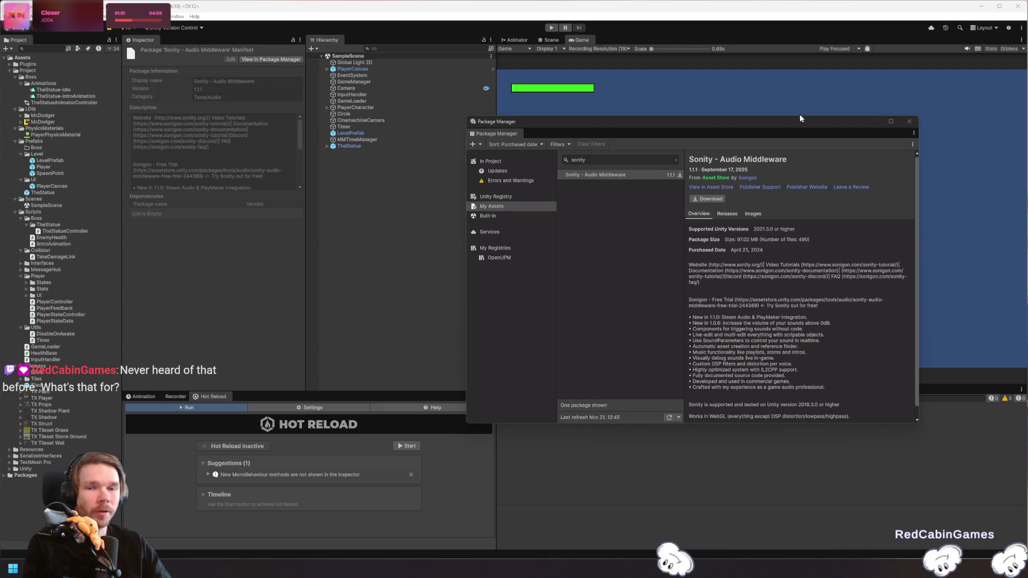
- Return to the Package Manager while Sonity – Audio Middleware 1.1.1 downloads
left_click_drag(800, 118, 799, 120)
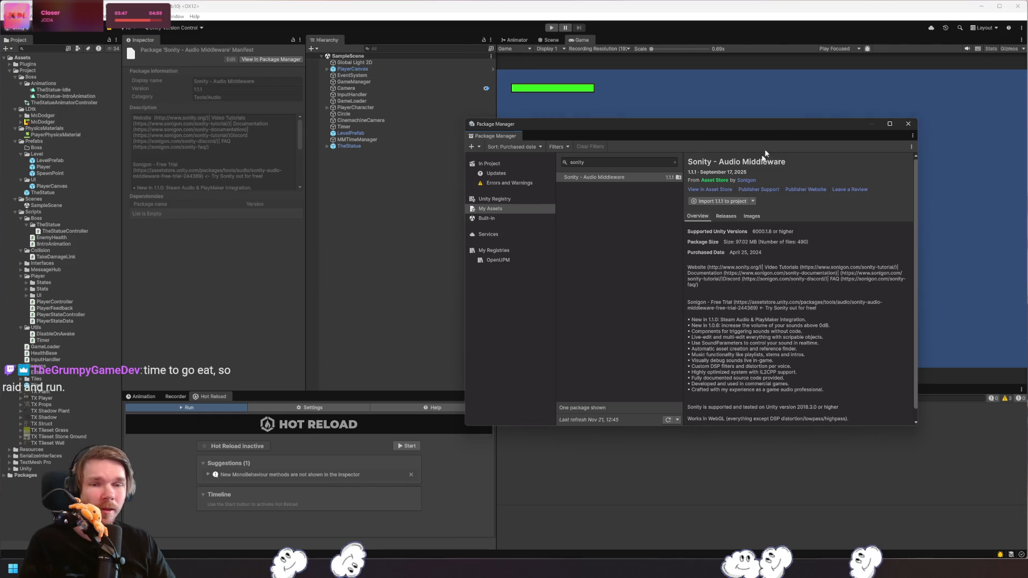
- Start importing Sonity and collapse the Internal, Documentation and Examples folders in the file list
left_click(717, 201)
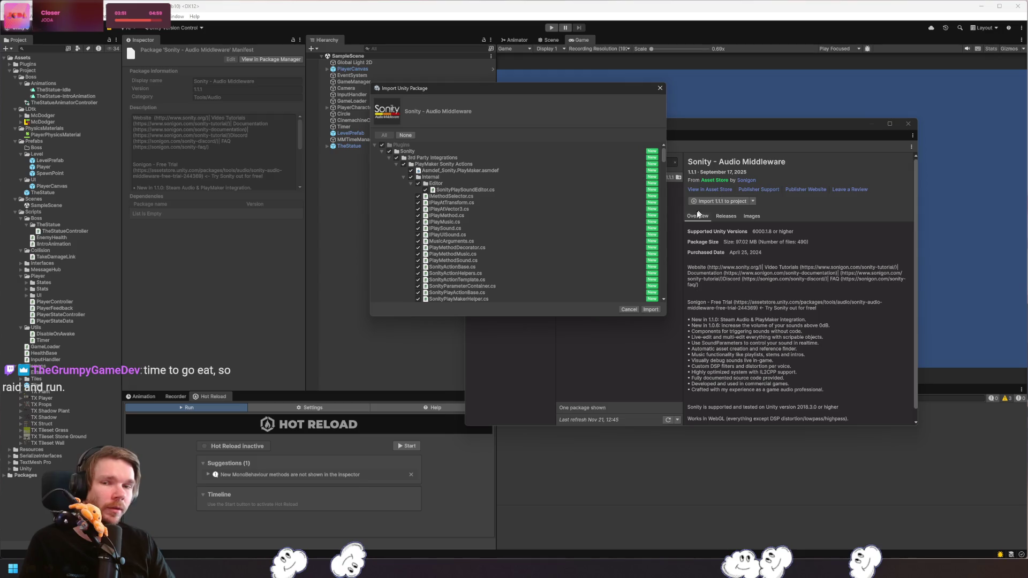
left_click(402, 176)
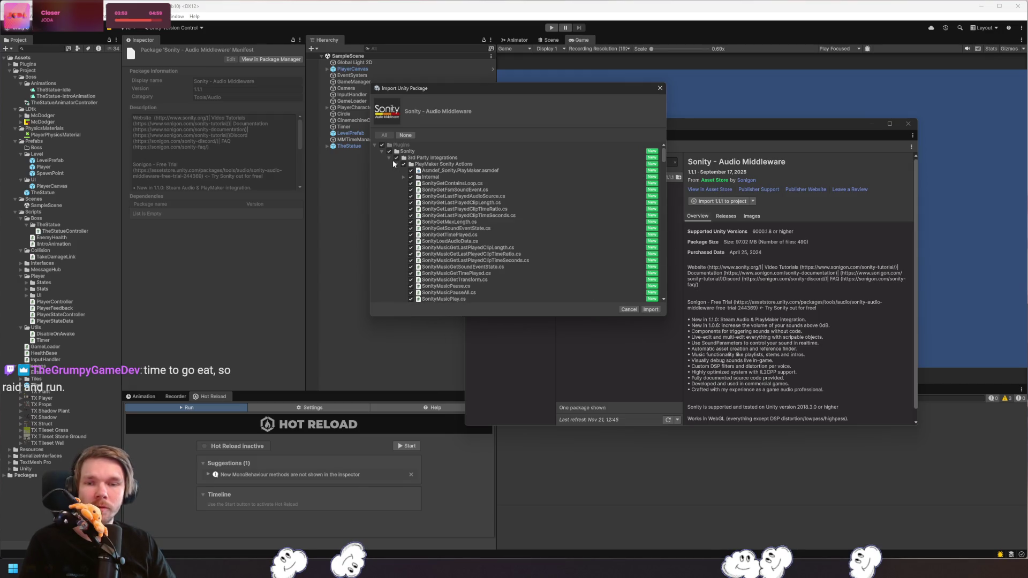
left_click(398, 164)
left_click(396, 165)
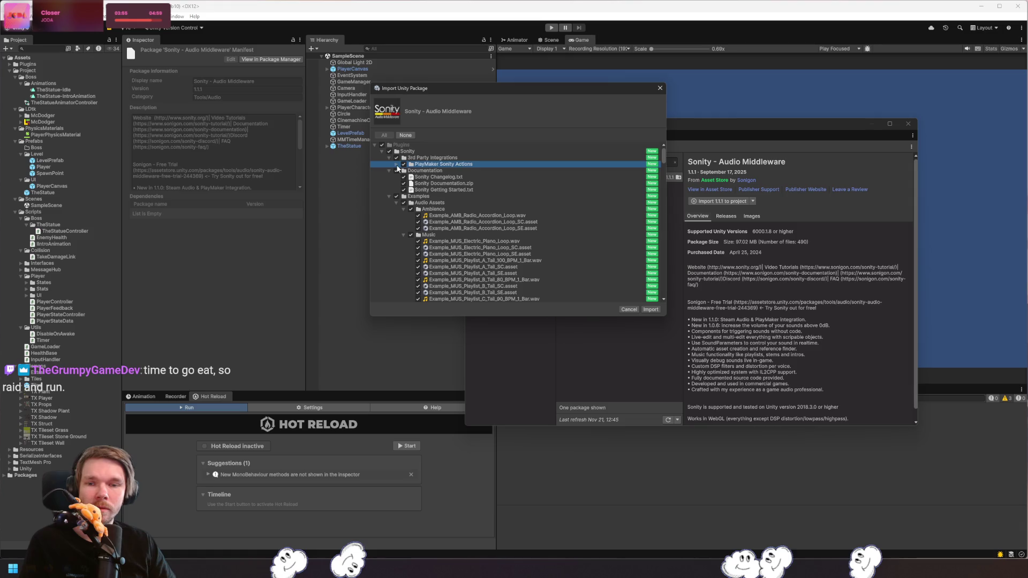
left_click(386, 171)
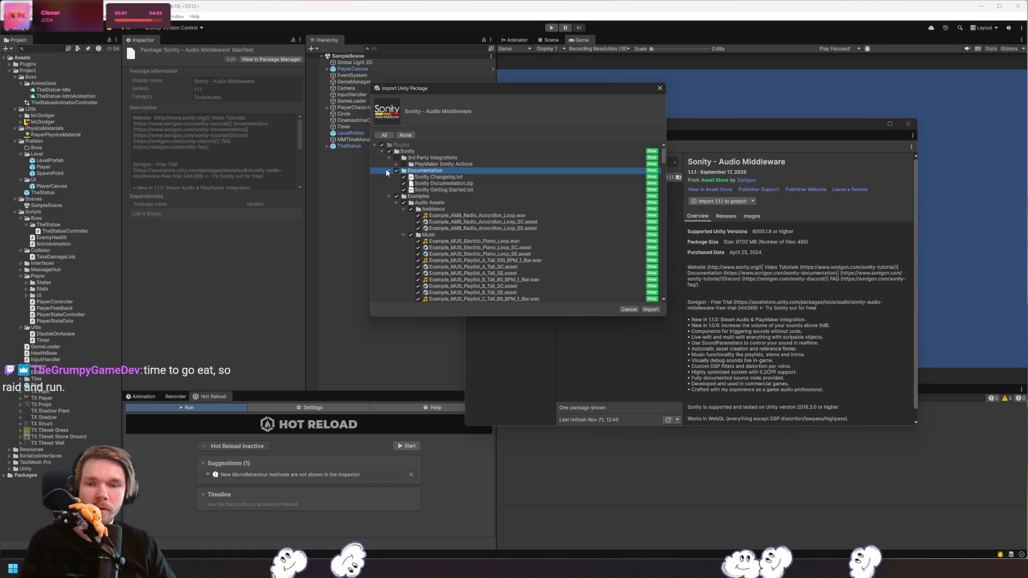
left_click(388, 170)
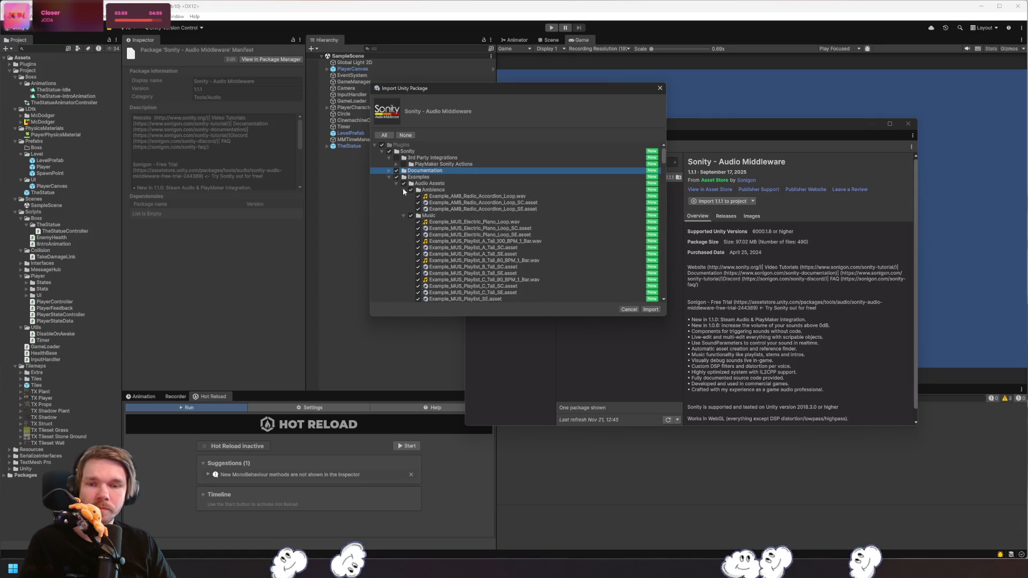
left_click(403, 189)
left_click(396, 185)
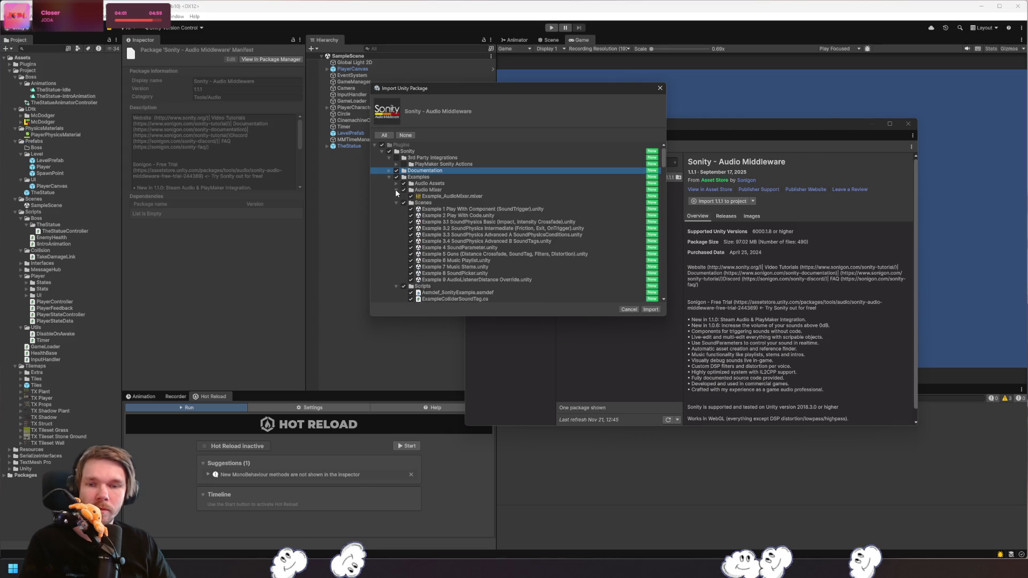
left_click(396, 190)
left_click(396, 195)
left_click(397, 202)
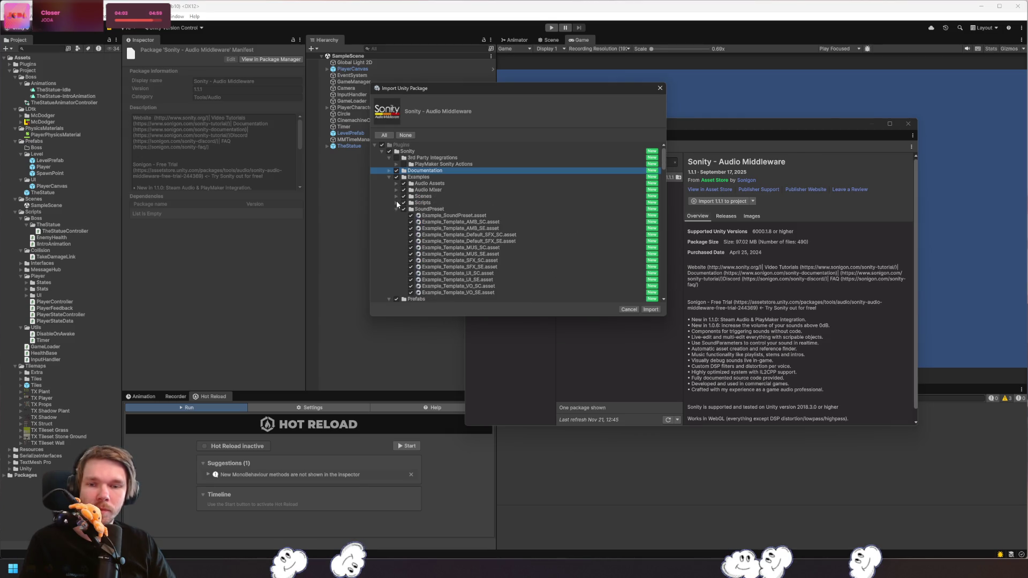
left_click(396, 209)
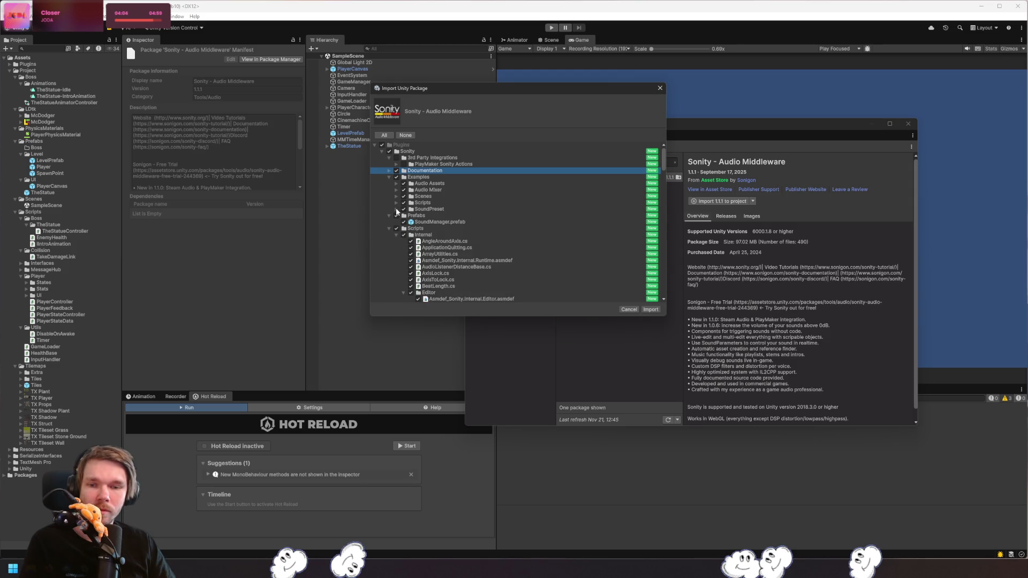
- Review the Prefabs and Scripts folders, then import all Sonity package files
left_click(393, 216)
left_click(390, 229)
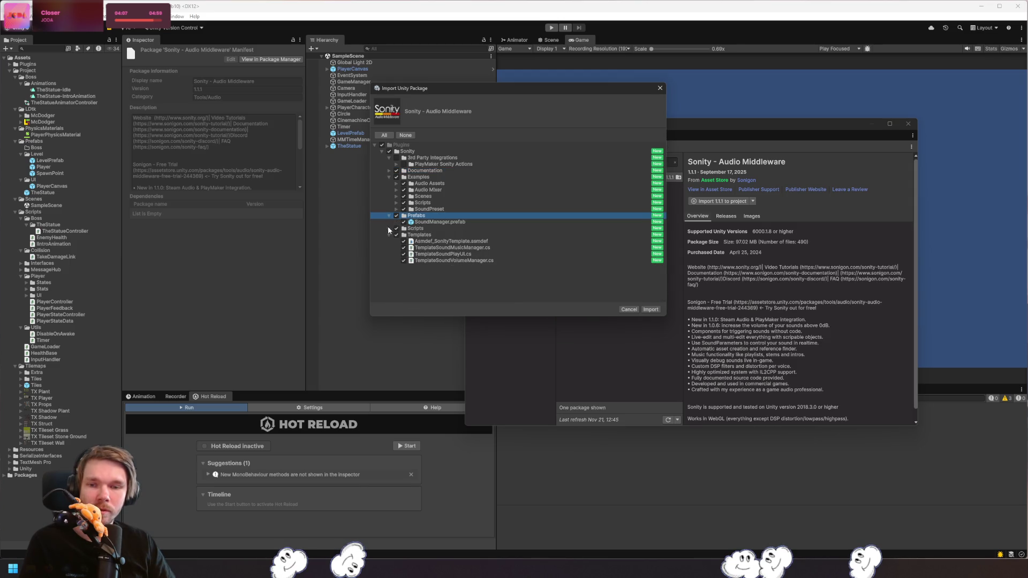
left_click(386, 227)
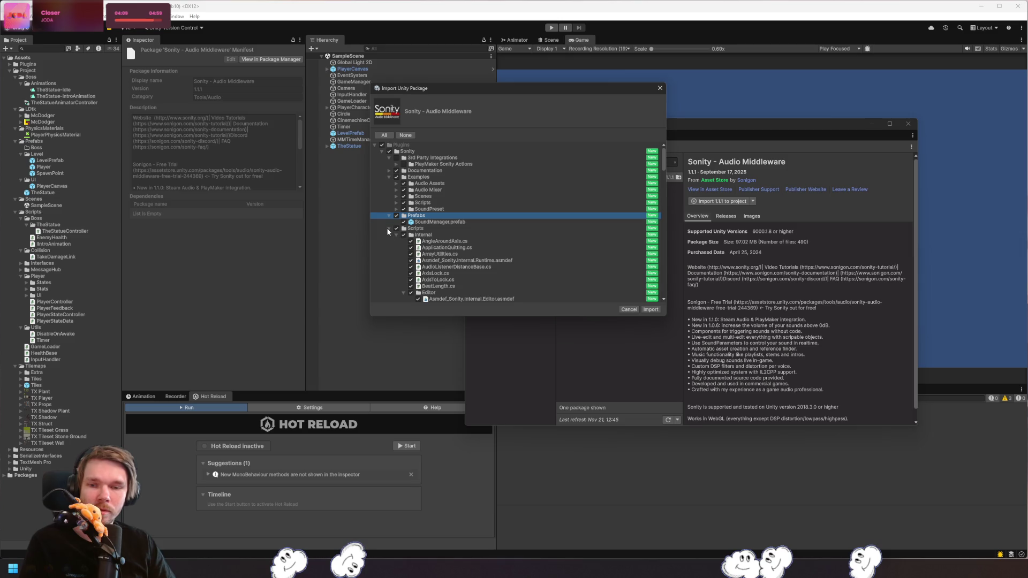
left_click(387, 227)
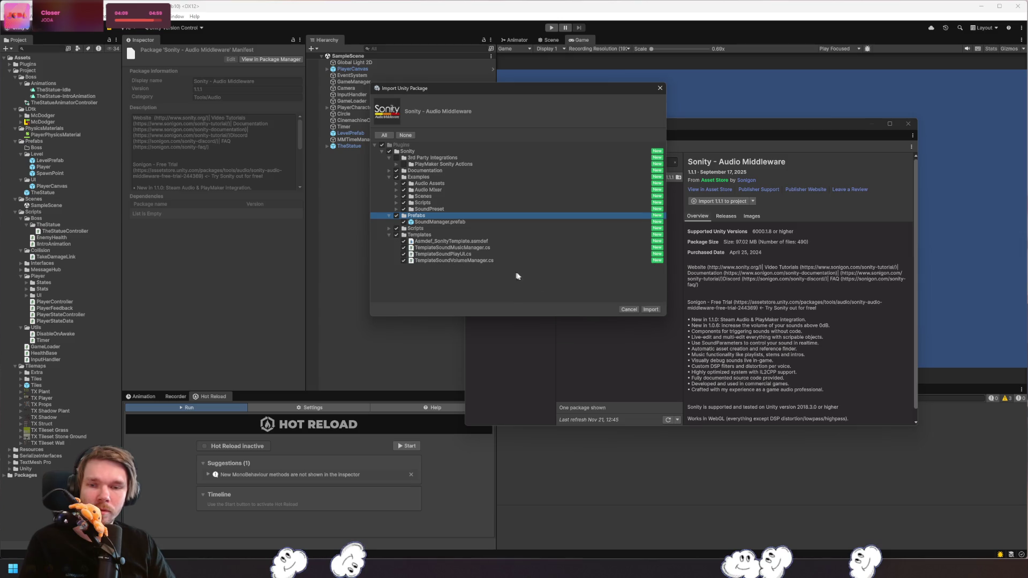
left_click(651, 310)
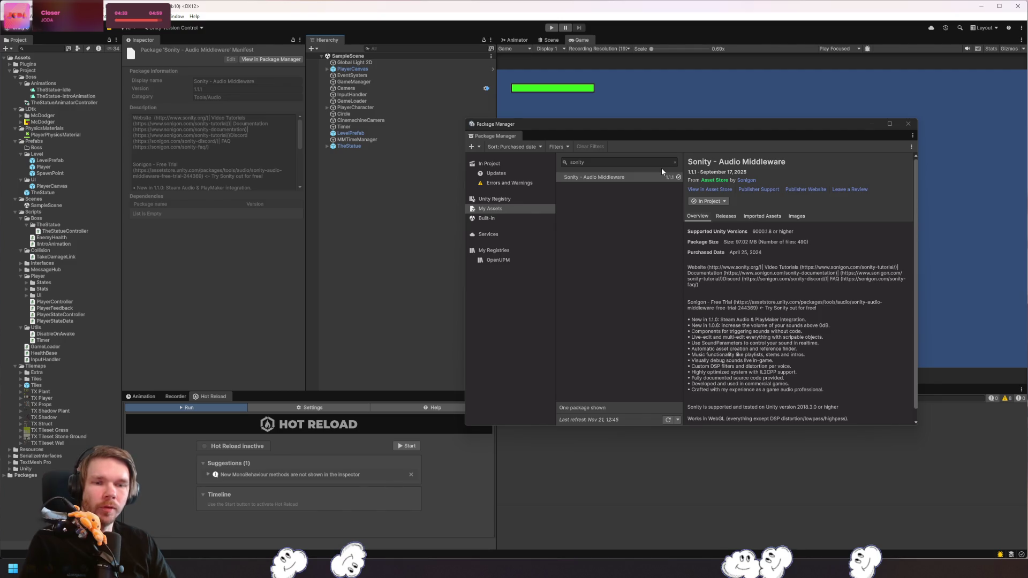
- Close the Package Manager and check the new Tools > Sonity menu
left_click(658, 200)
left_click(908, 125)
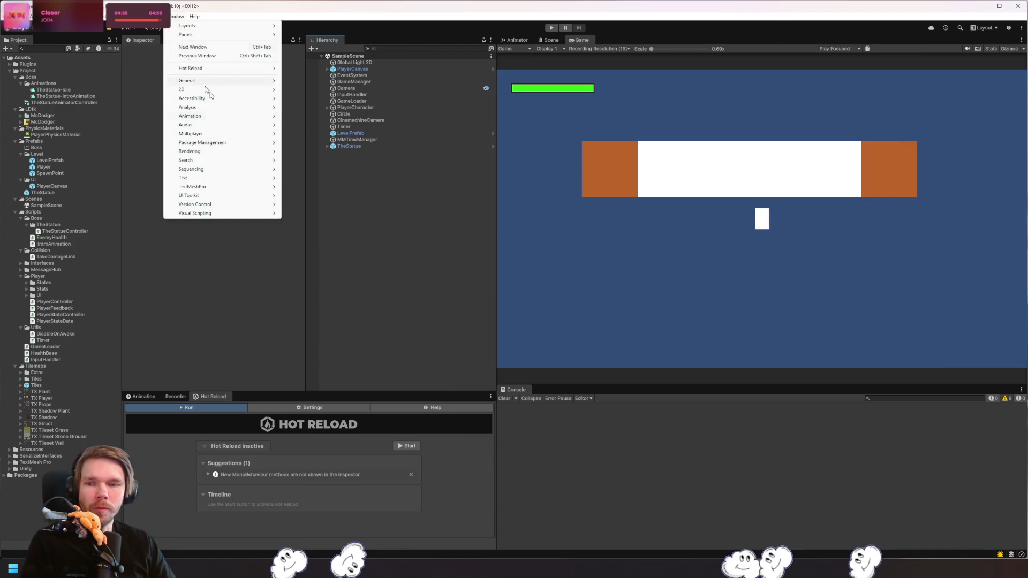
mouse_move(242, 147)
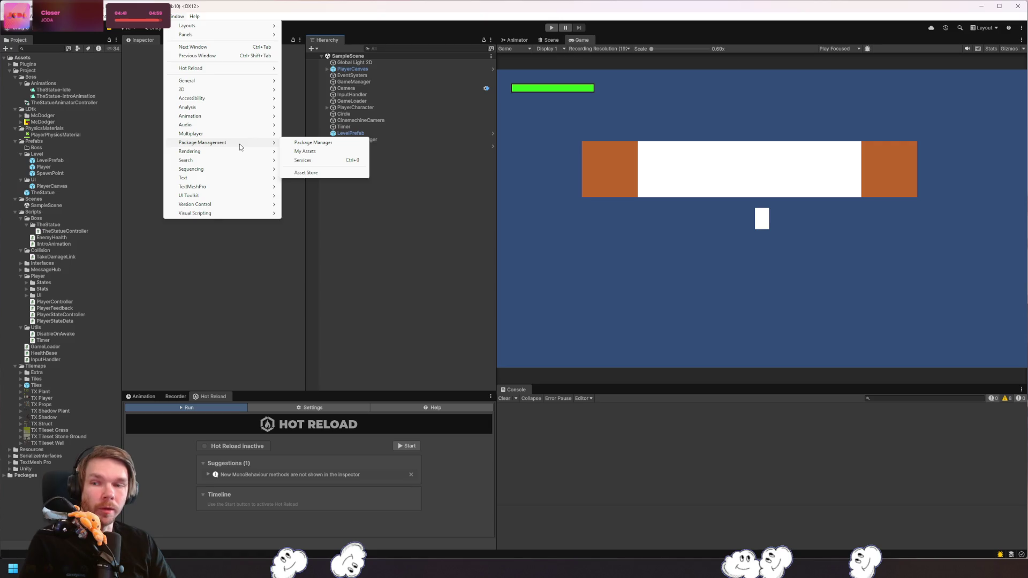
mouse_move(142, 16)
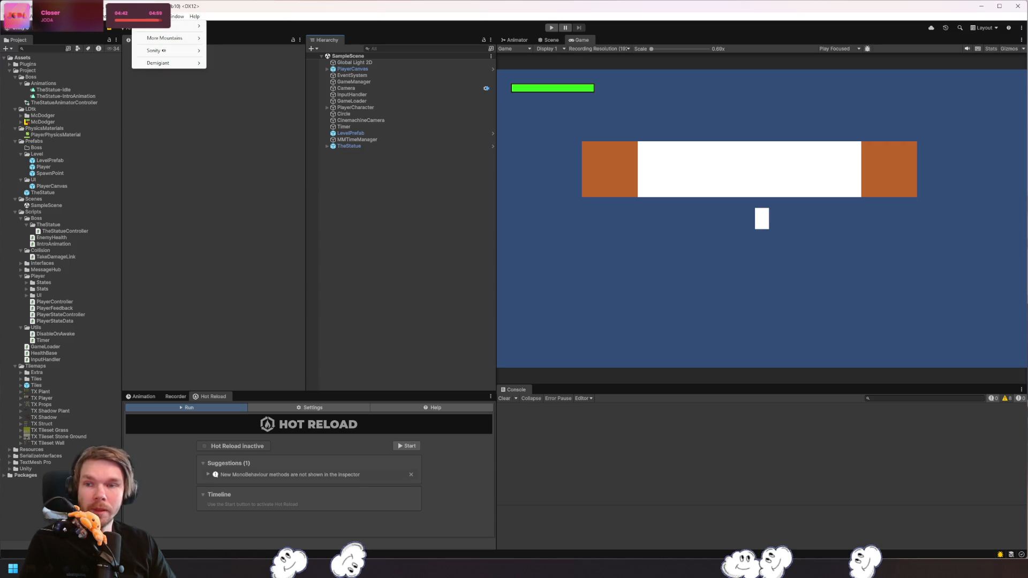
mouse_move(187, 51)
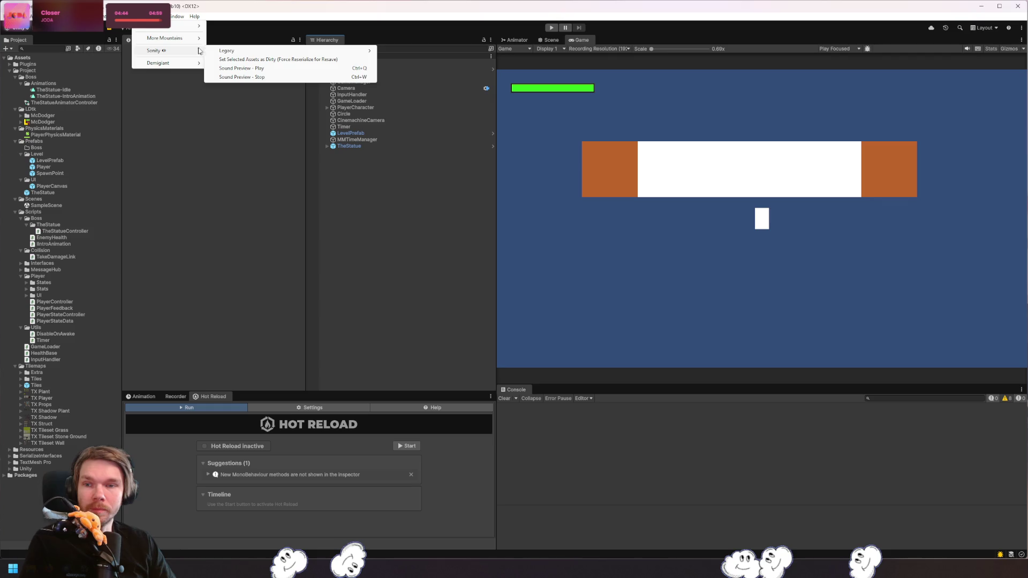
mouse_move(284, 51)
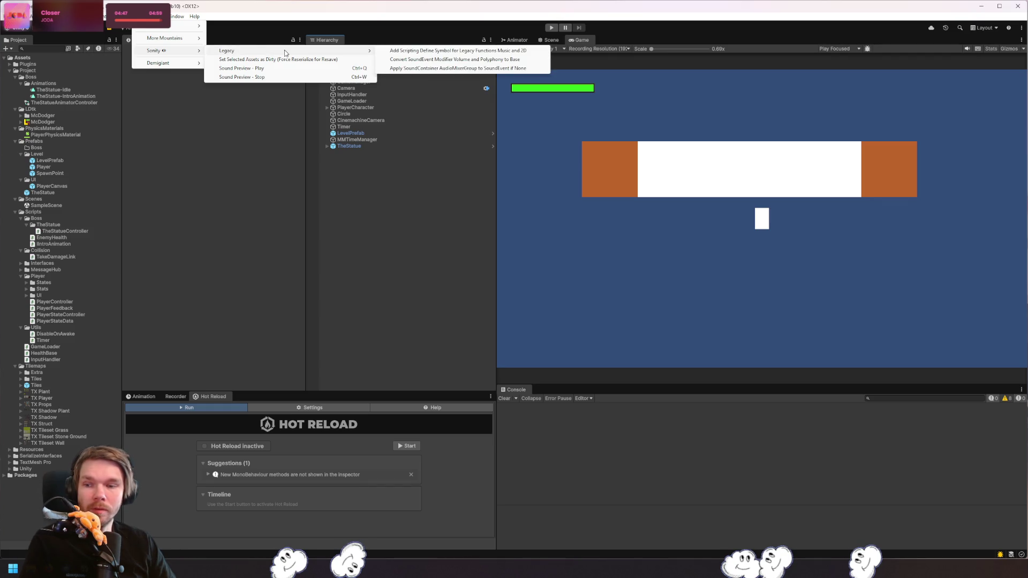
left_click(89, 321)
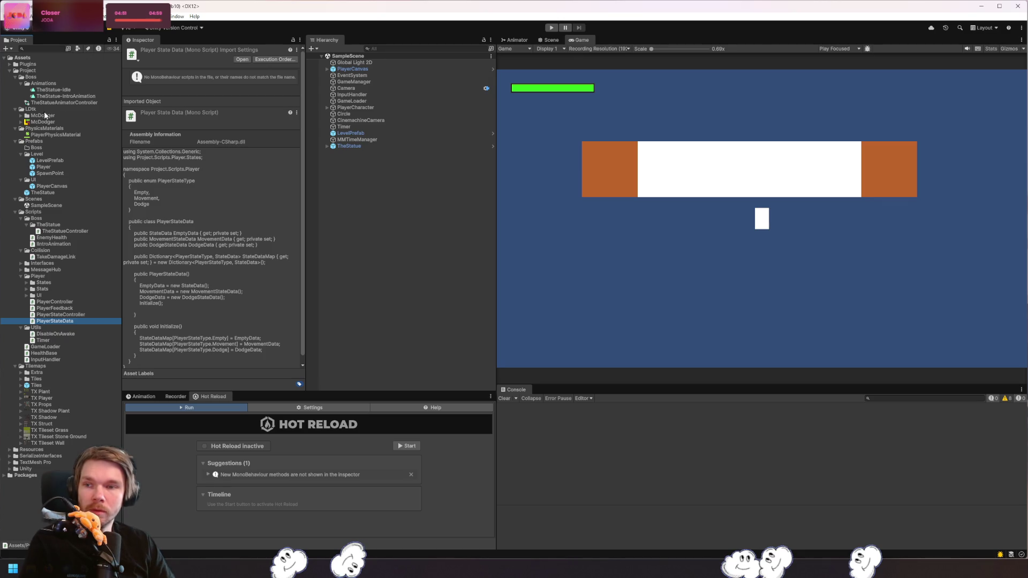
- Open Sonity Getting Started from Assets/Plugins/Sonity/Documentation
left_click(11, 65)
left_click(15, 84)
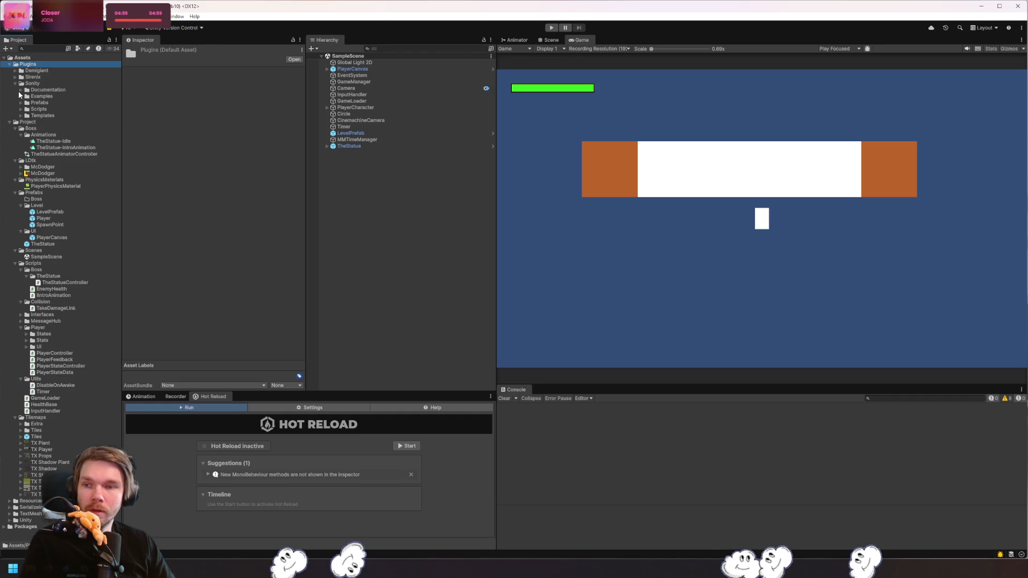
left_click(21, 90)
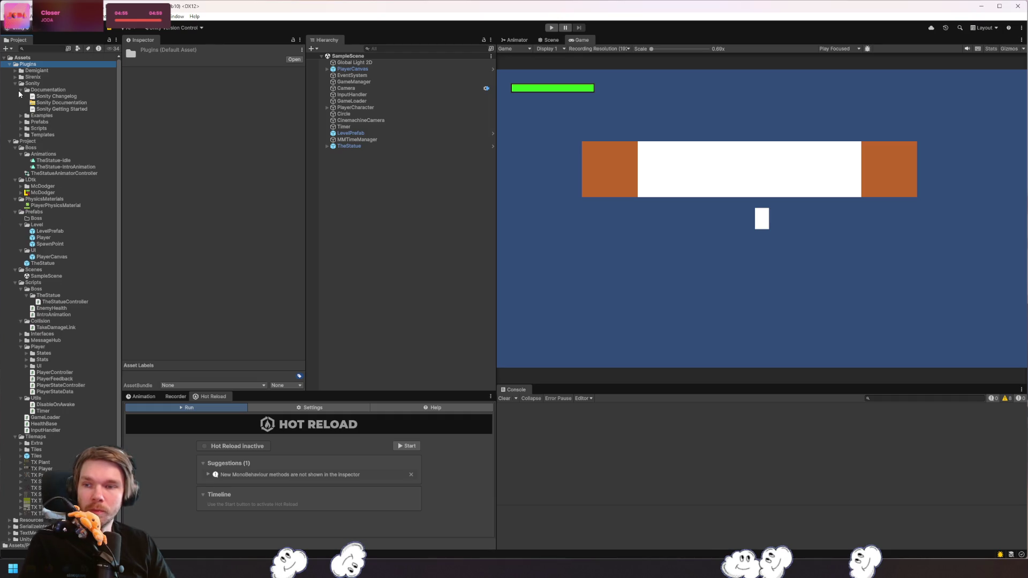
double_click(63, 108)
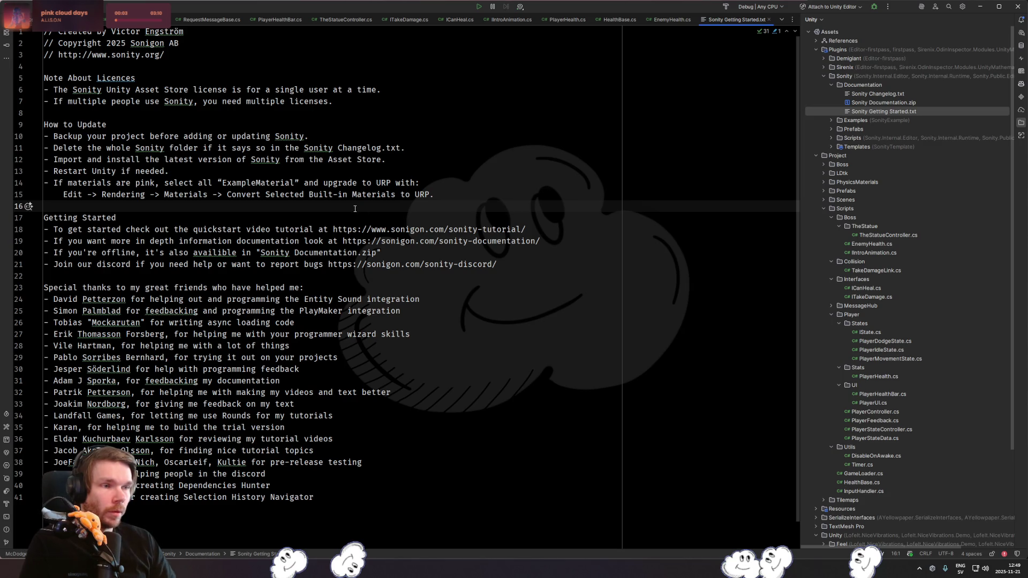
- Read the licence notes and select the quickstart tutorial URL on line 18
left_click_drag(331, 90, 383, 89)
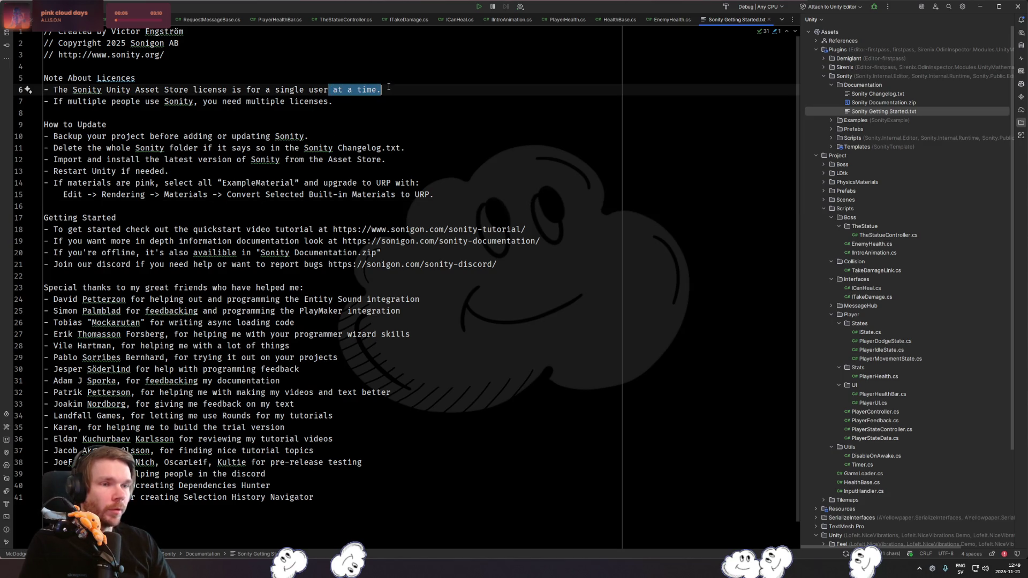
left_click(383, 90)
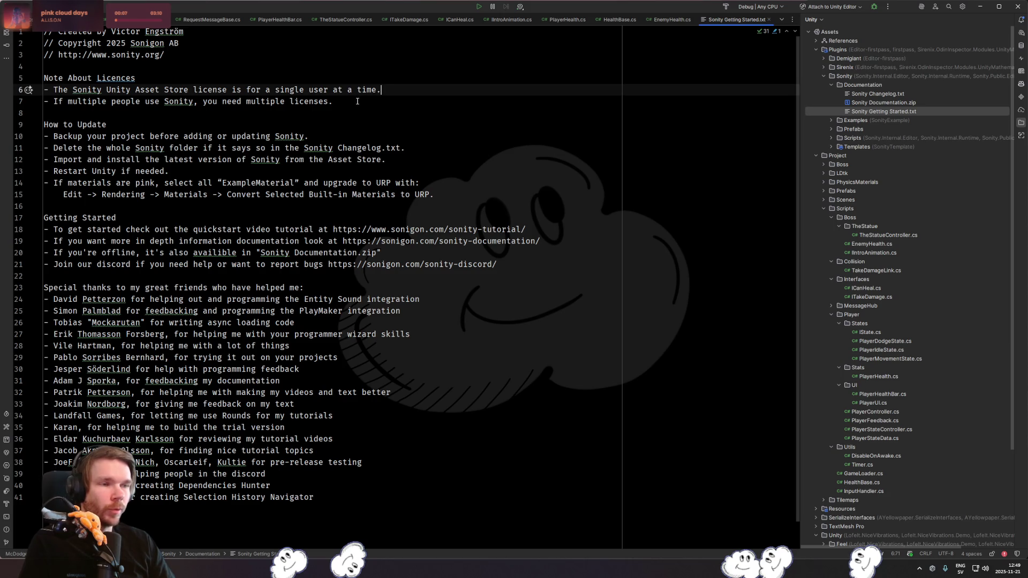
left_click_drag(333, 101, 131, 101)
left_click(117, 112)
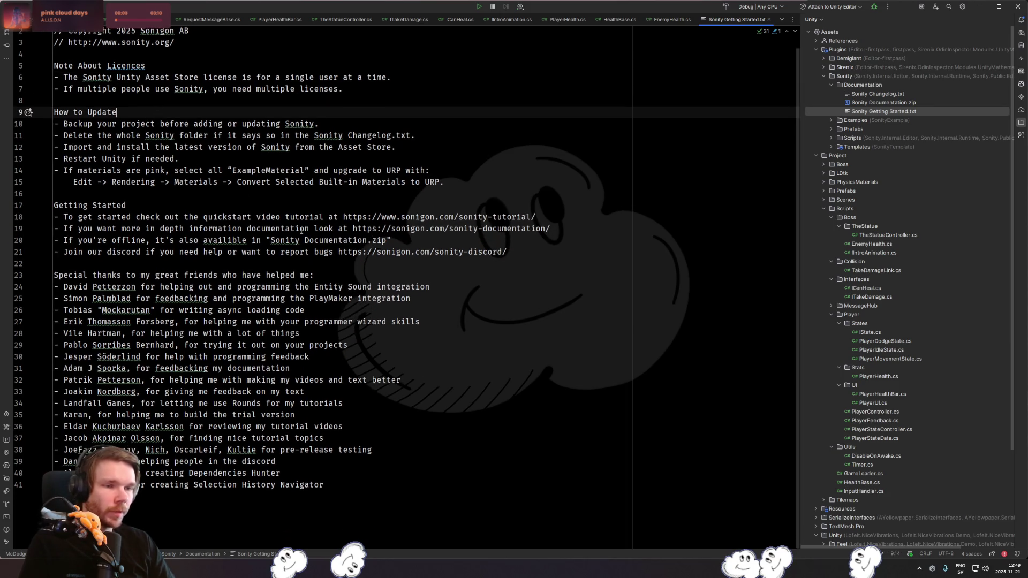
left_click_drag(206, 219, 288, 213)
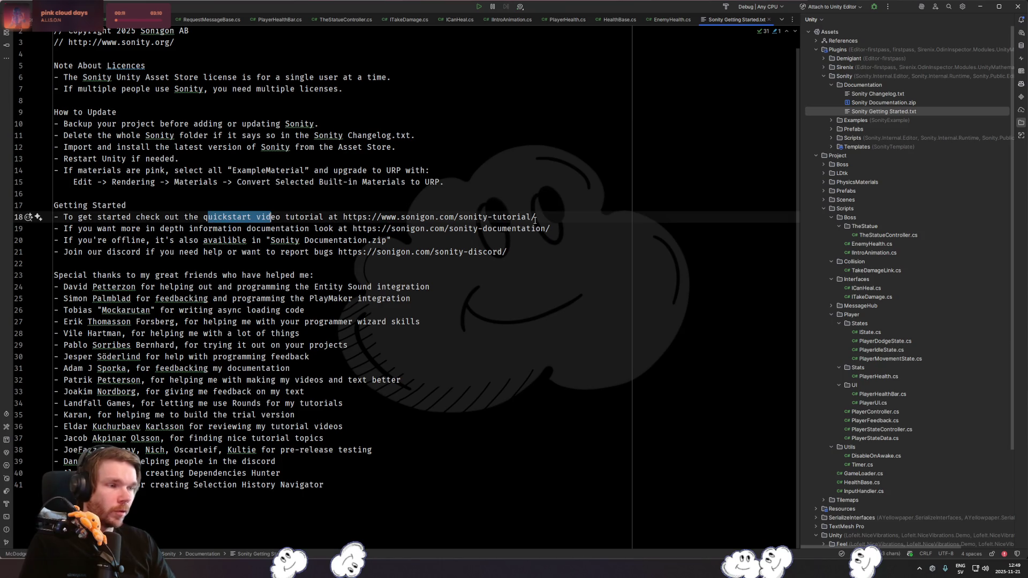
left_click_drag(534, 220, 340, 213)
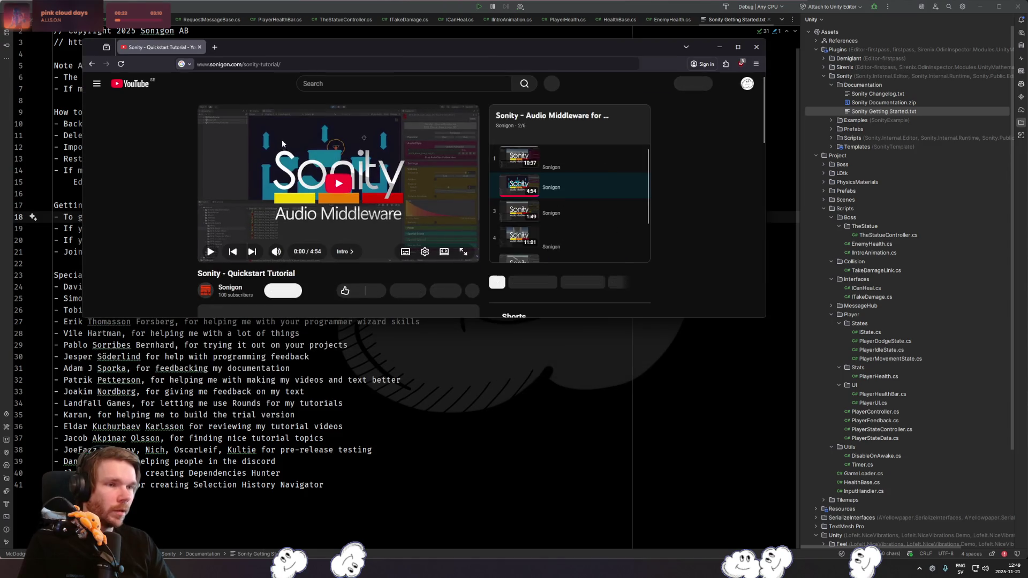
- Enlarge the browser, play the Sonity – Quickstart Tutorial and switch to theater mode
left_click_drag(706, 320, 707, 481)
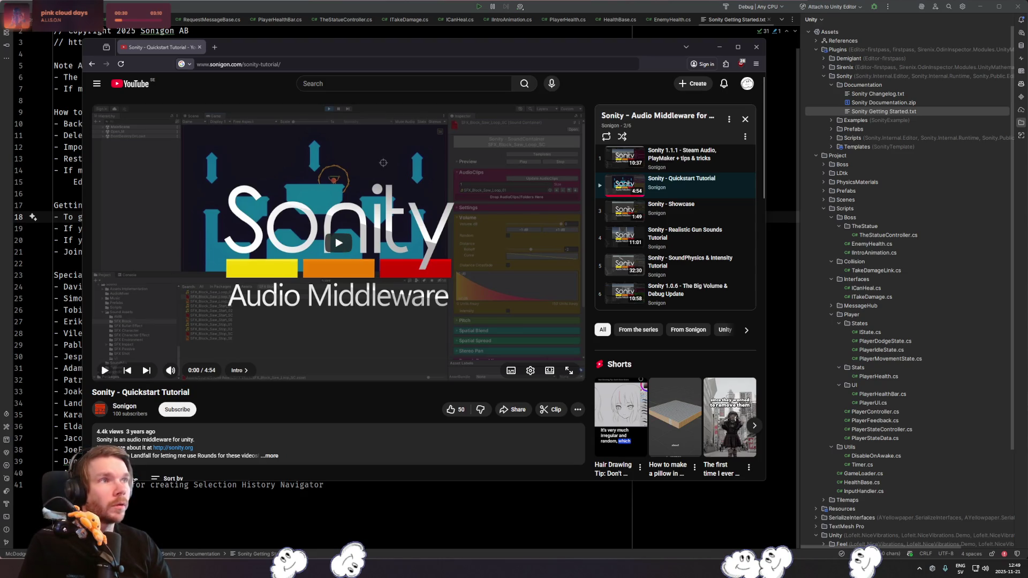
left_click(352, 219)
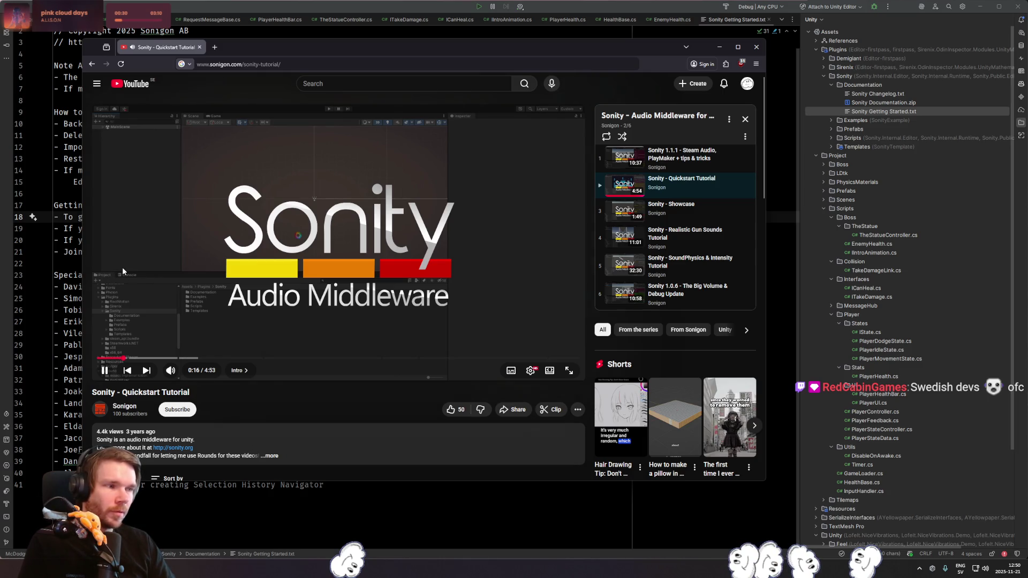
left_click(550, 370)
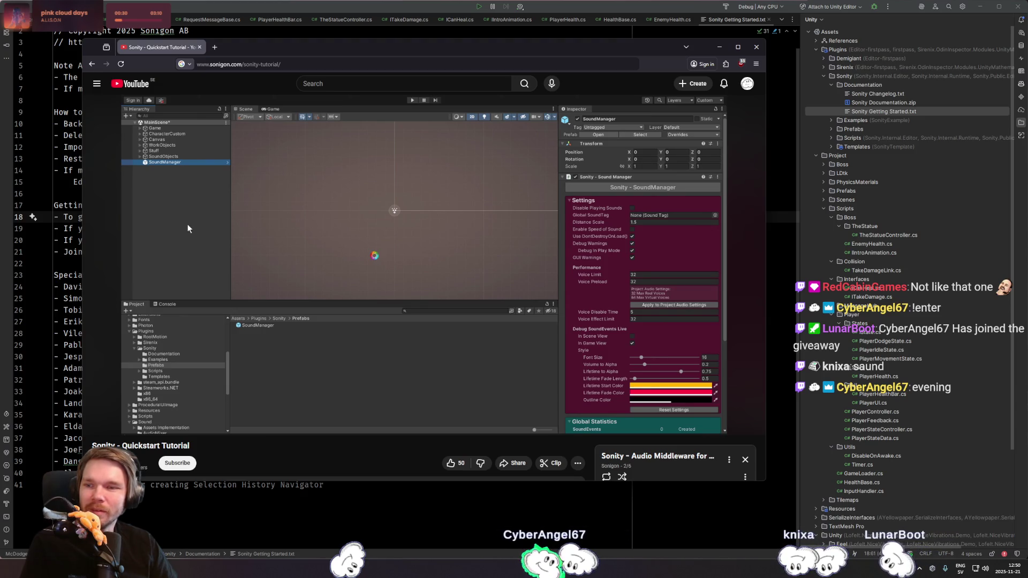
- Drag the SoundManager prefab from Plugins/Sonity/Prefabs into the SampleScene Hierarchy
key("alt+Tab")
left_click_drag(336, 193, 352, 190)
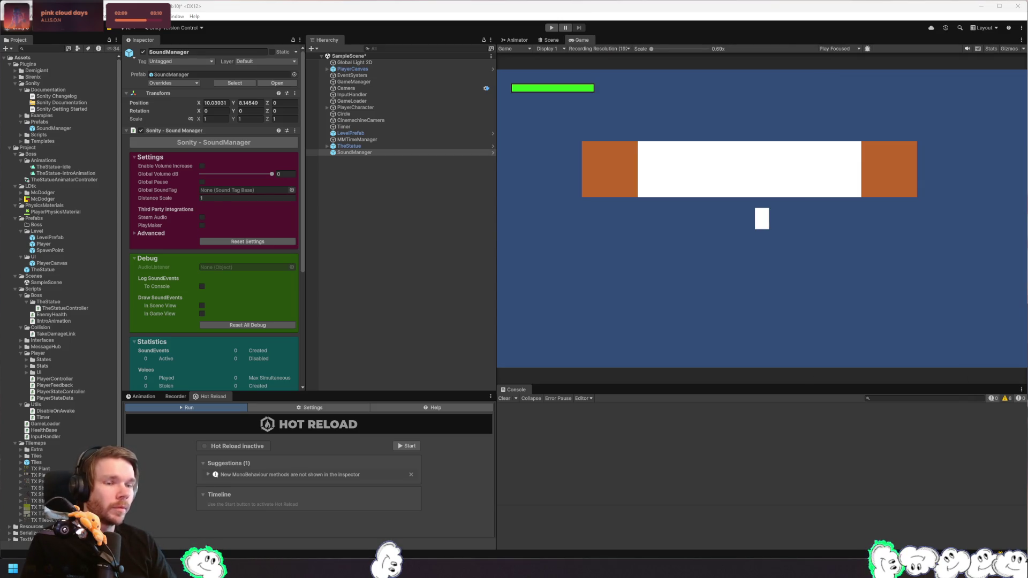
key("alt+Tab")
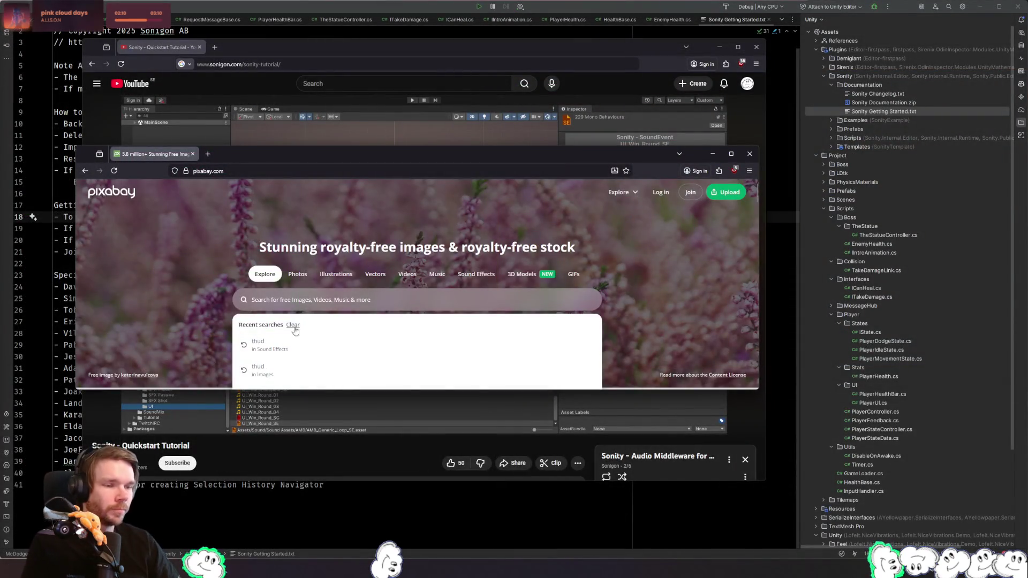
- Rerun the thud search in an enlarged Pixabay window and preview Loud Thud and other thud sounds
left_click(258, 345)
left_click_drag(360, 155, 314, 87)
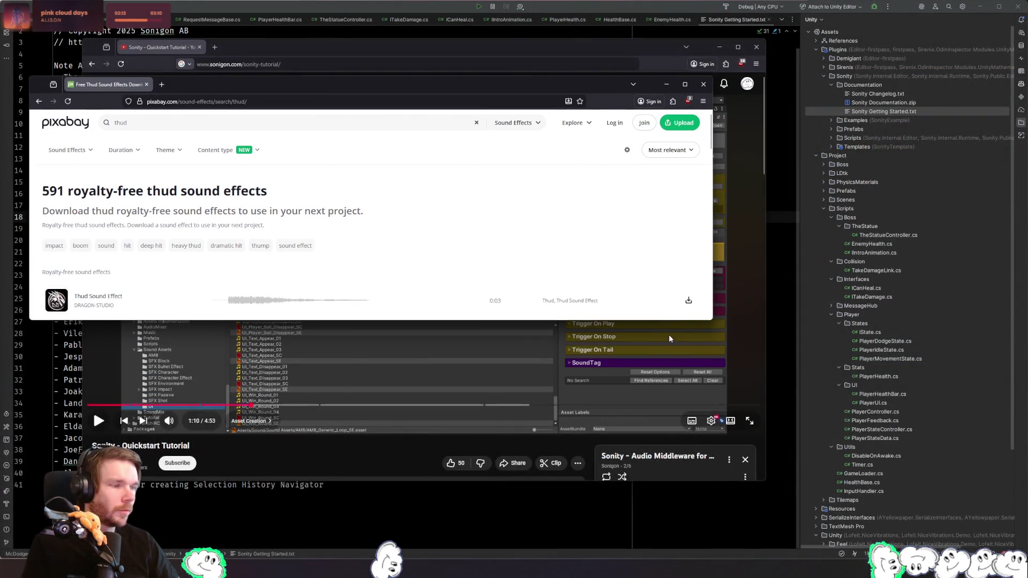
left_click_drag(332, 320, 321, 478)
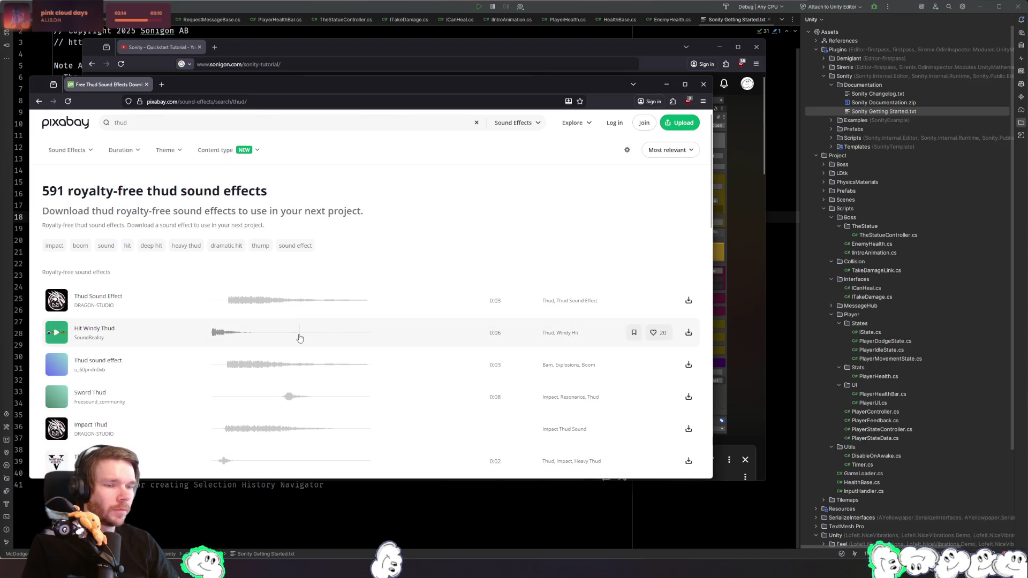
scroll(214, 289, "down", 4)
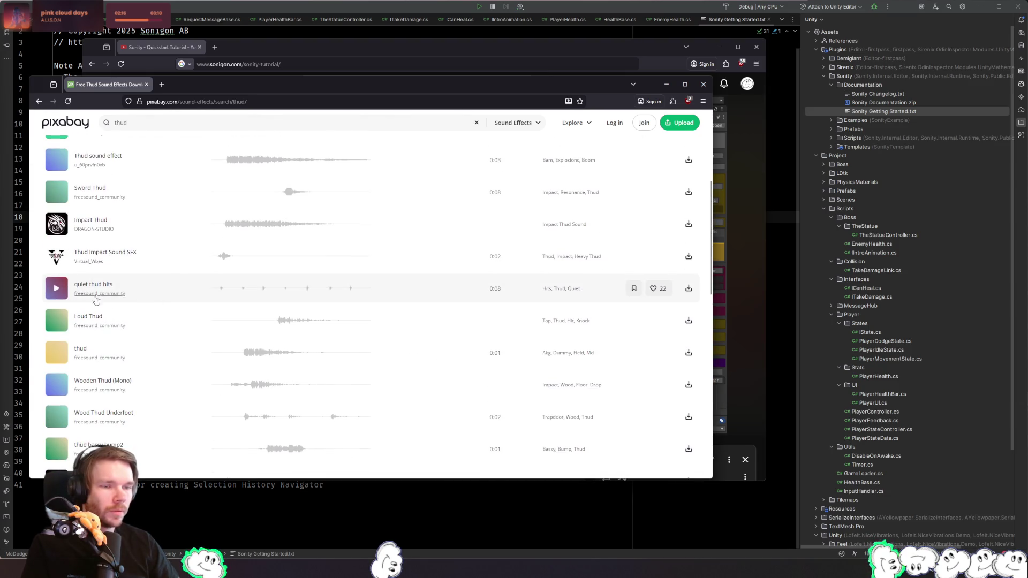
left_click(56, 320)
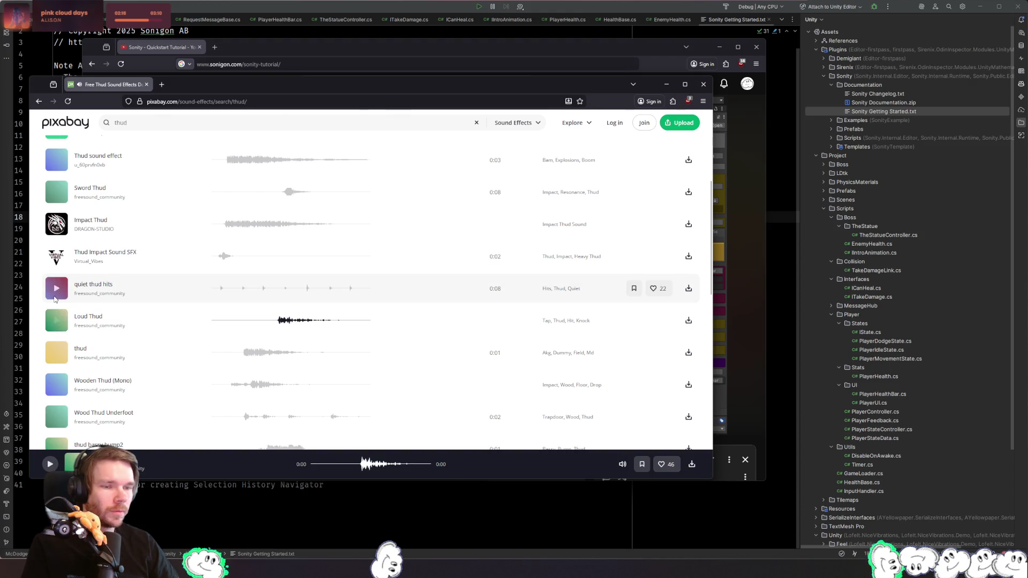
left_click(57, 356)
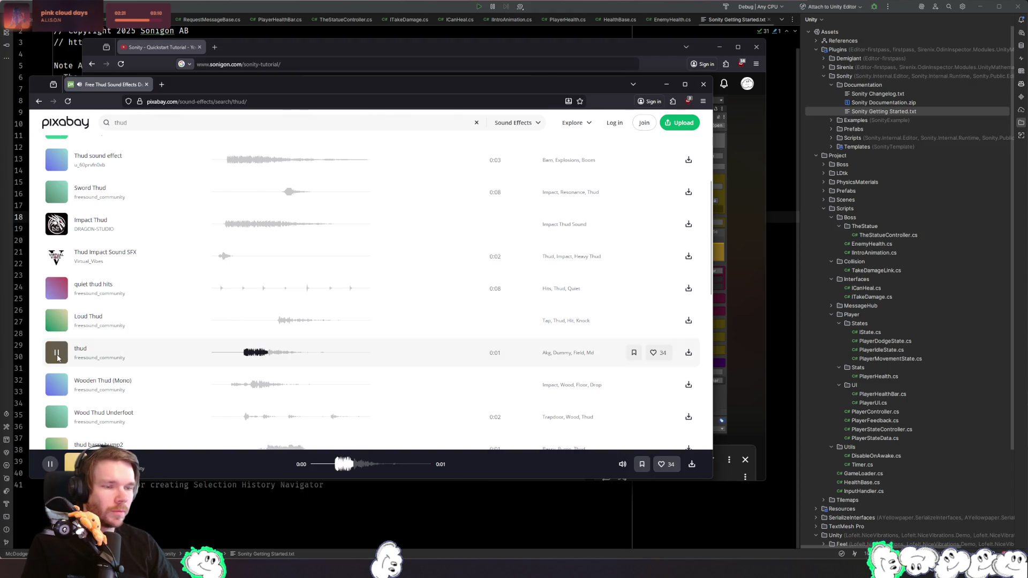
left_click(57, 353)
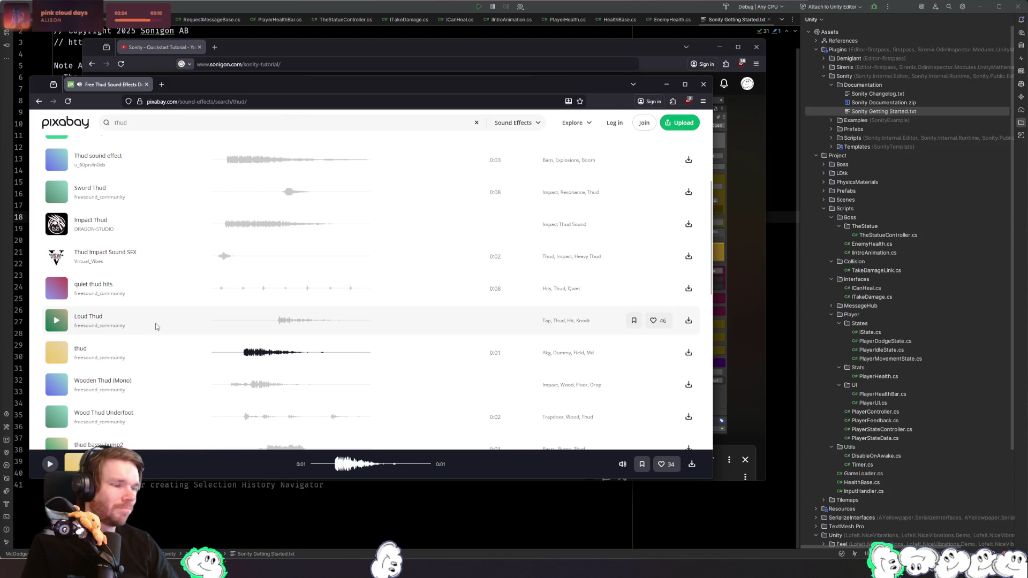
scroll(155, 326, "down", 2)
left_click(56, 272)
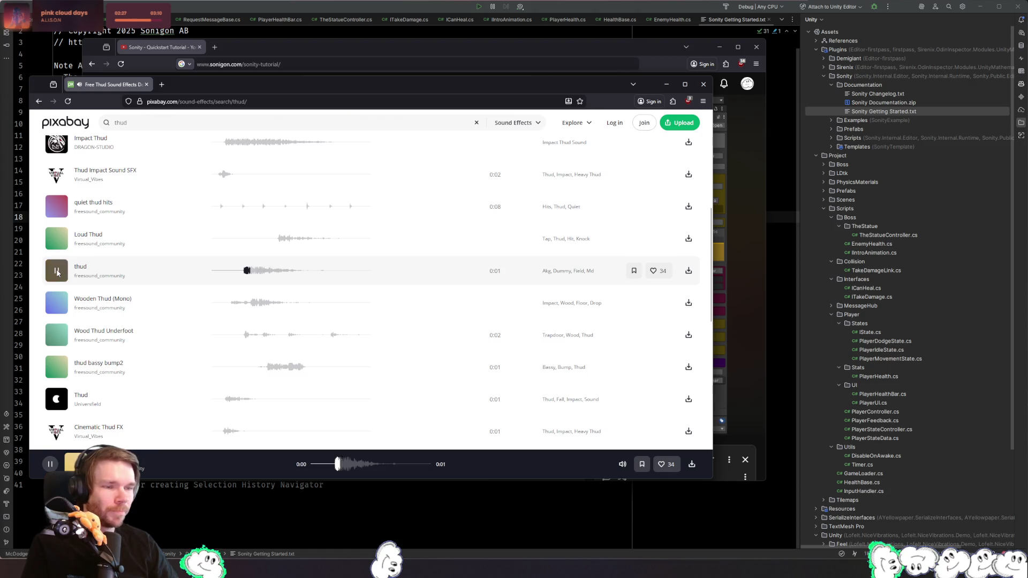
scroll(57, 303, "down", 2)
- Preview Wooden Thud (Mono), Wood Thud Underfoot, thud bassy bump2 and the one-second Thud
left_click(57, 223)
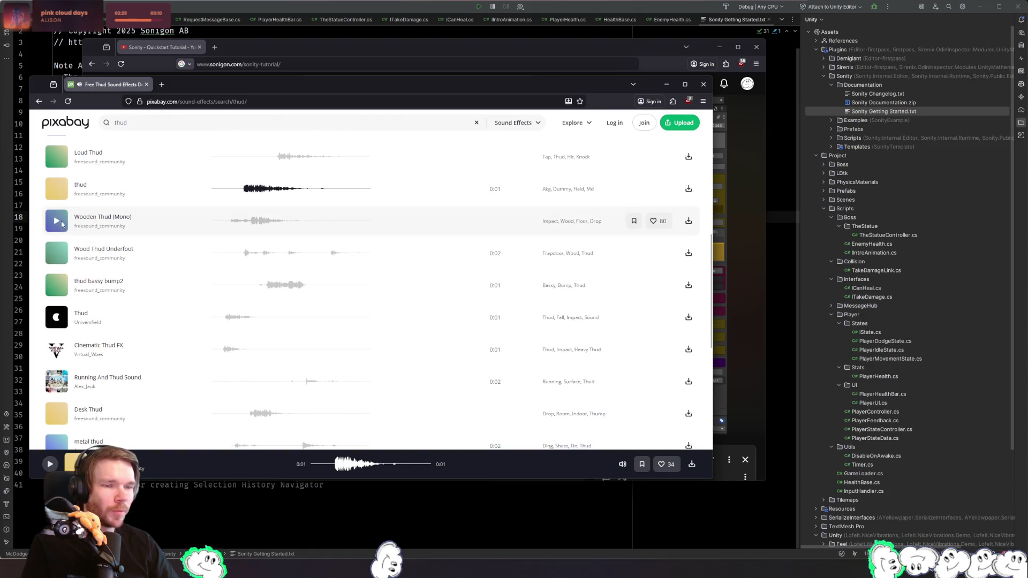
left_click(58, 223)
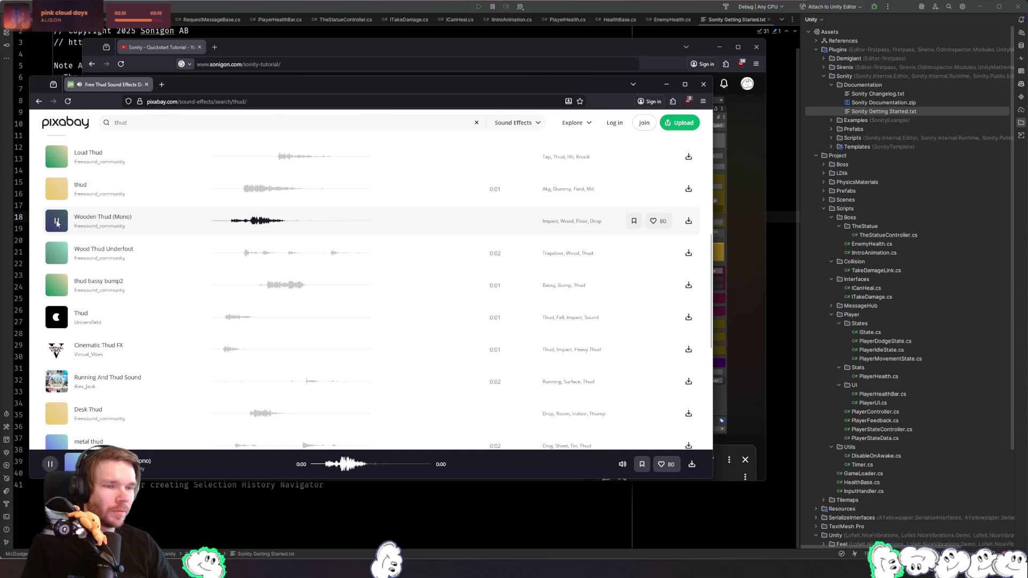
left_click(56, 253)
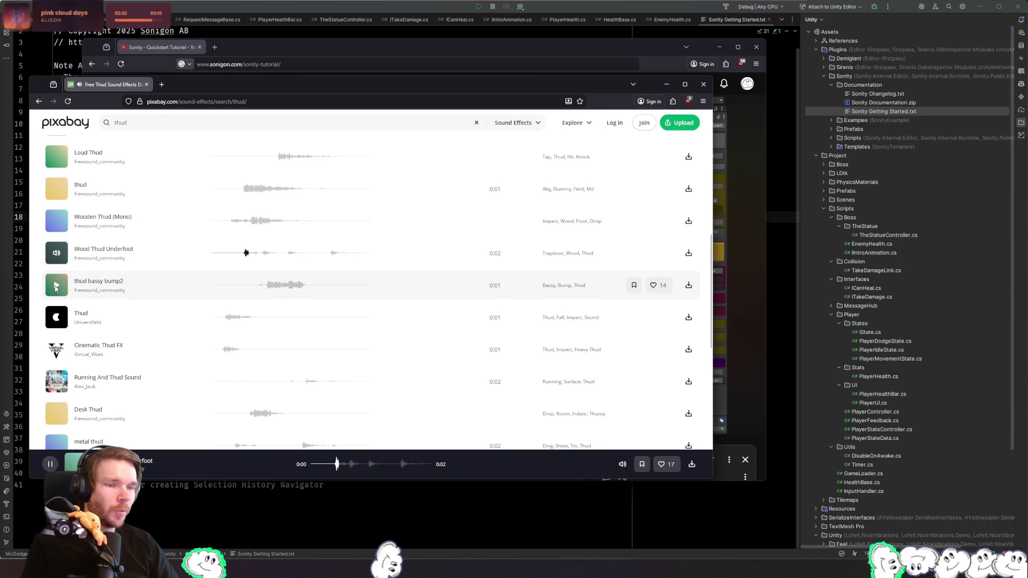
left_click(58, 288)
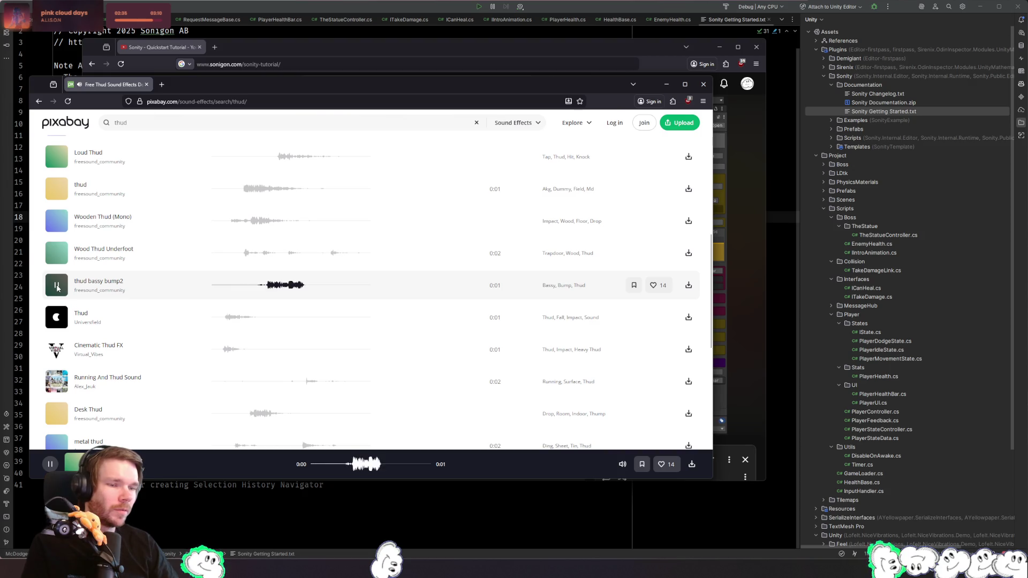
scroll(128, 290, "down", 2)
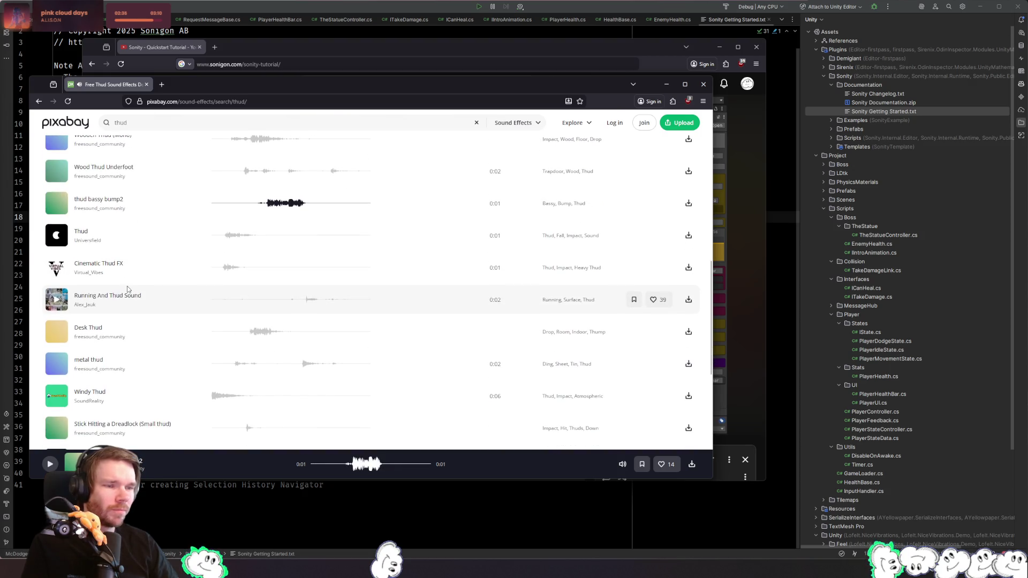
left_click(56, 236)
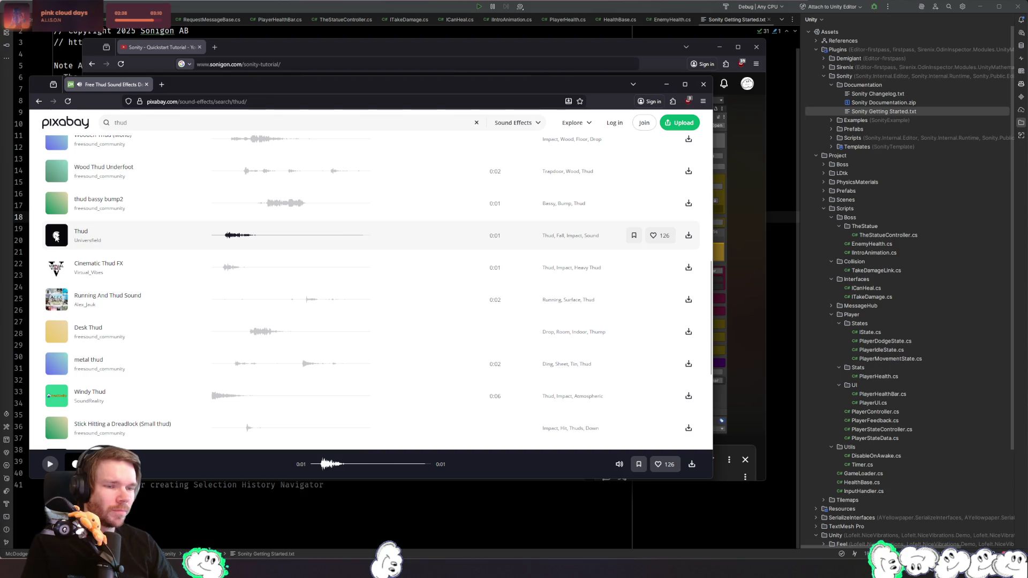
left_click(56, 236)
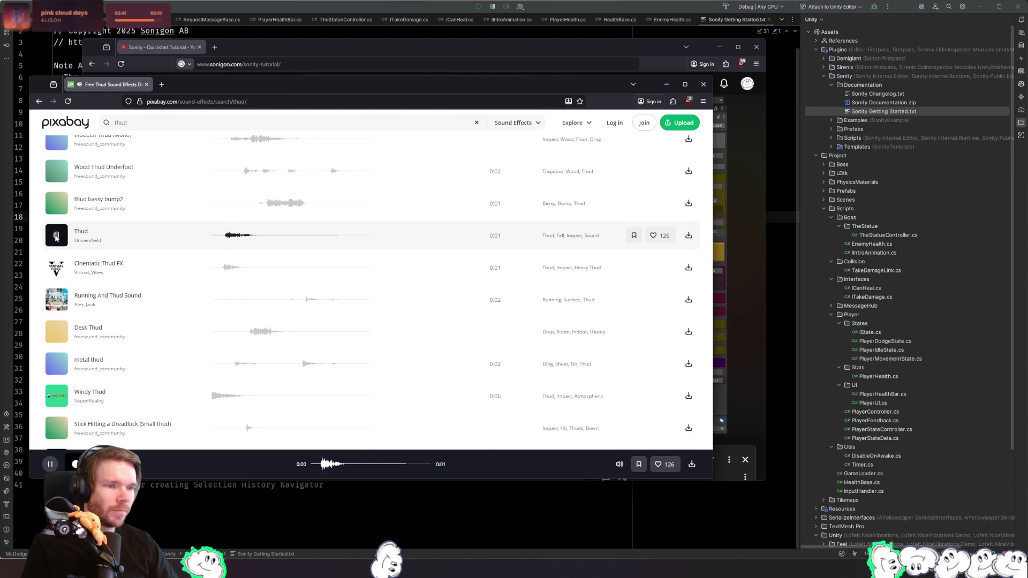
- Download the Thud effect as thud-291047.mp3, dismiss the popups and minimize the Pixabay window
left_click(689, 235)
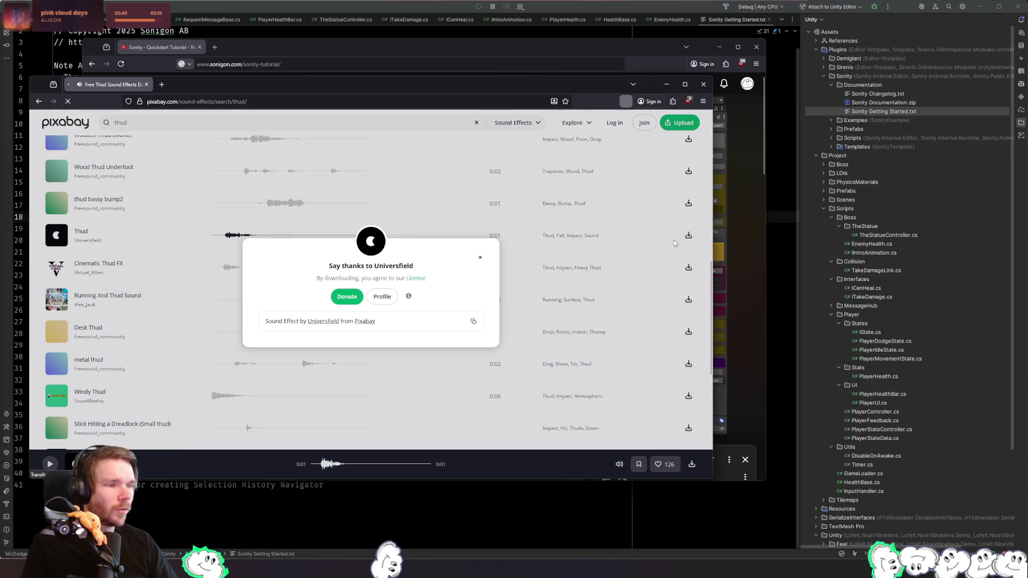
left_click(481, 259)
left_click(625, 102)
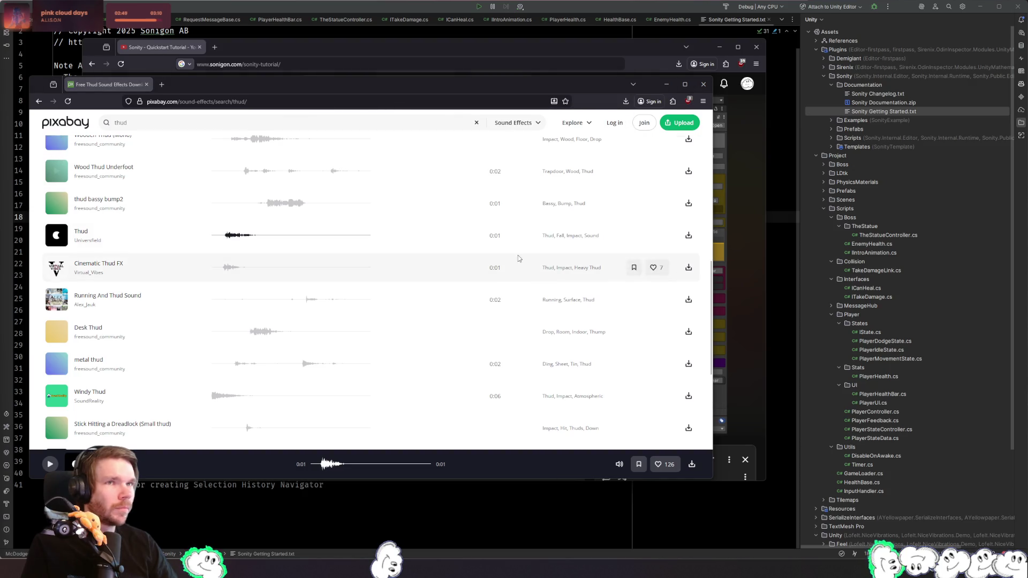
left_click(669, 84)
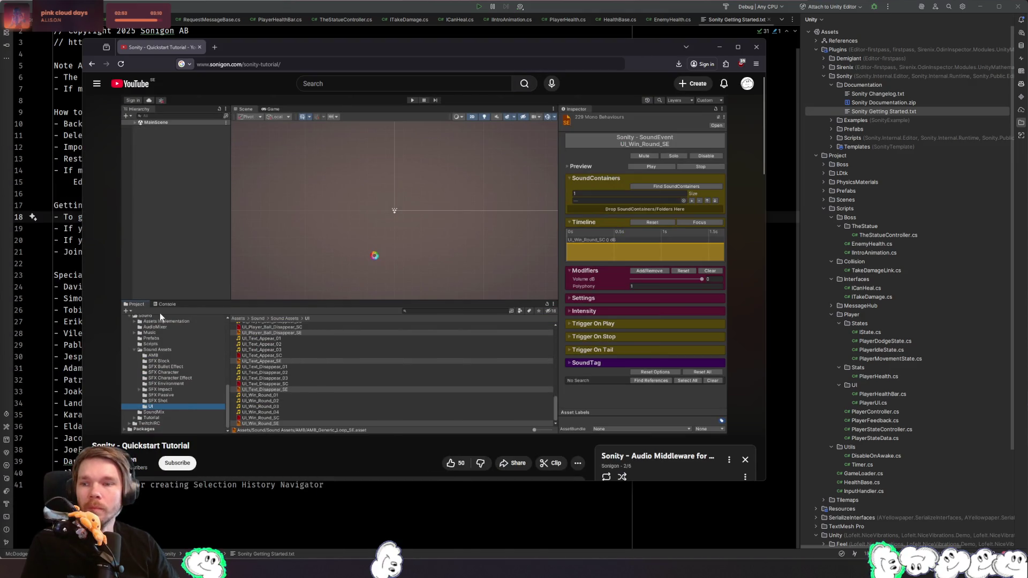
key("alt+Tab")
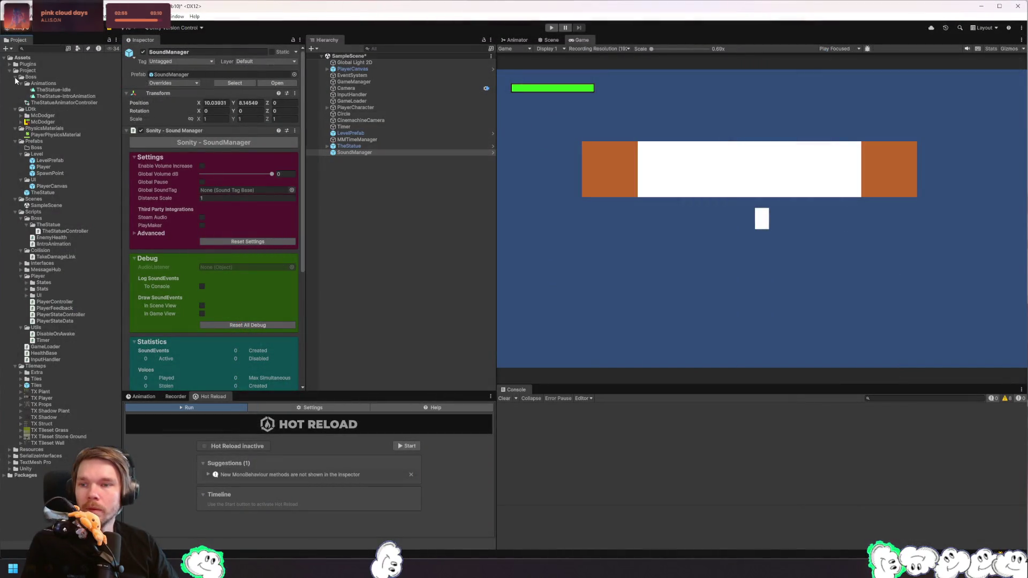
- Collapse the Boss, LDtk, PhysicsMaterials, Prefabs, Scenes and Scripts folders
left_click(15, 76)
left_click(15, 83)
left_click(15, 90)
left_click(15, 96)
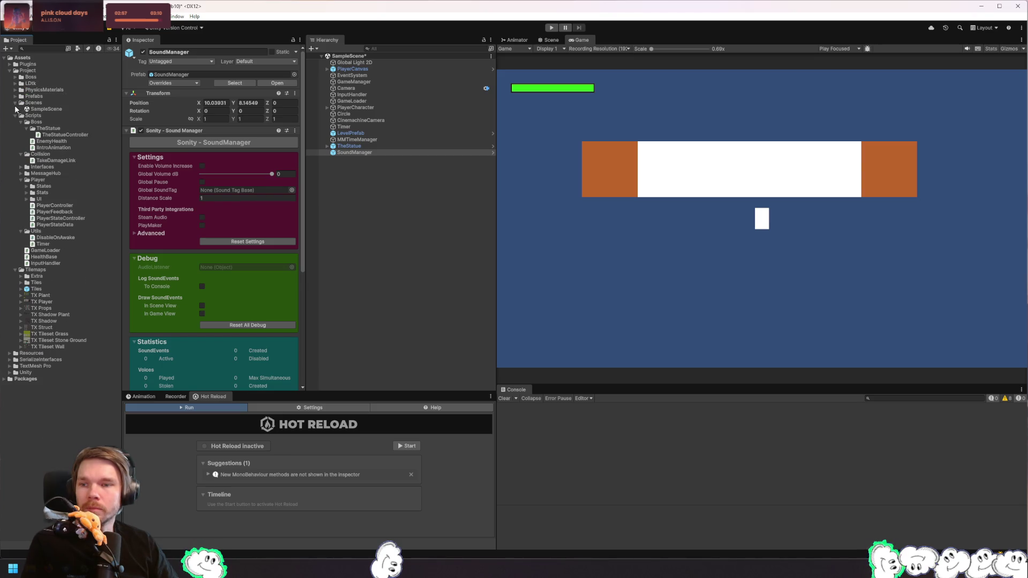
left_click(15, 102)
left_click(15, 109)
- Create a new folder named Audio inside the Project folder
right_click(26, 71)
mouse_move(80, 77)
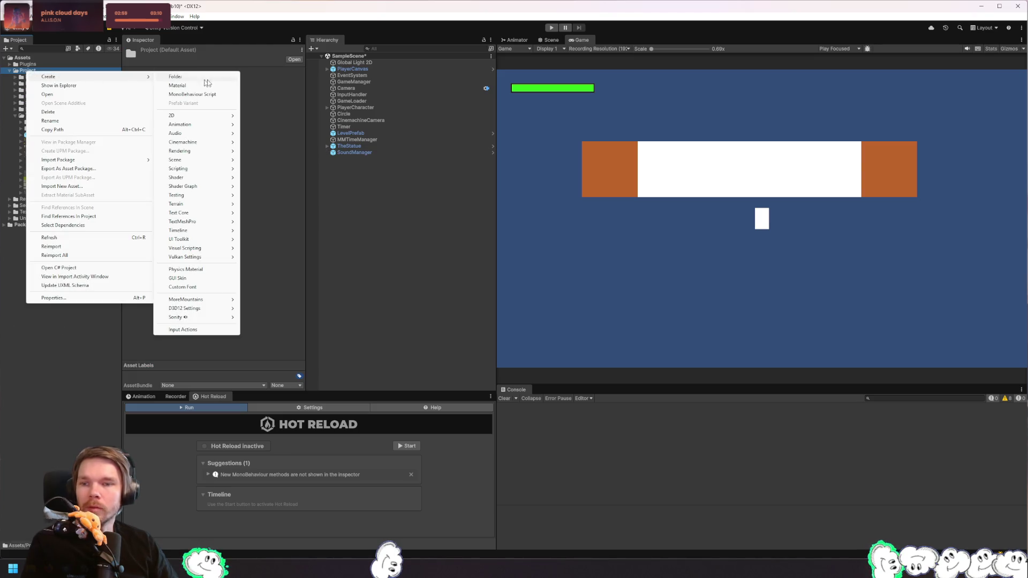
left_click(206, 78)
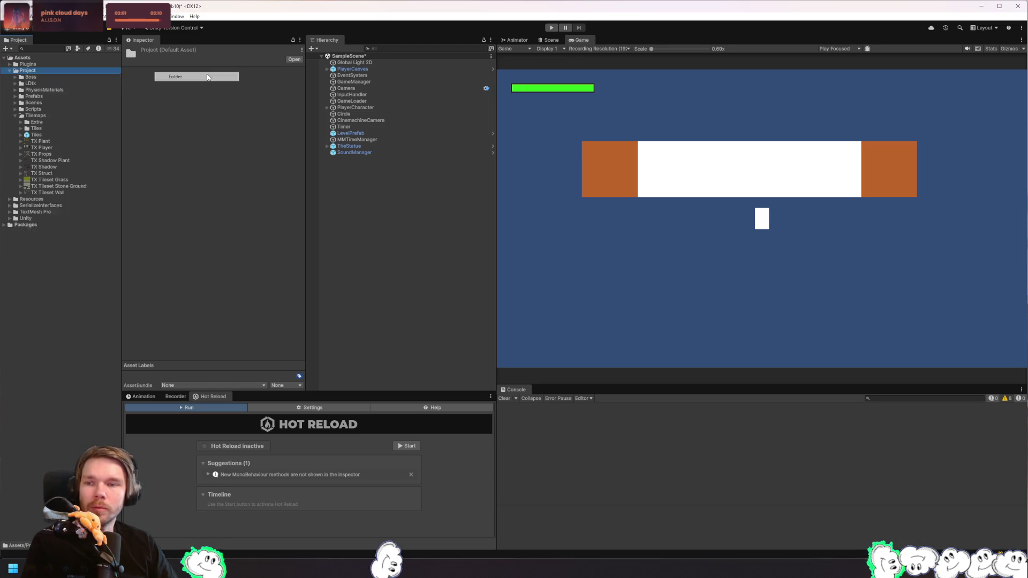
type("SFX")
key("Return")
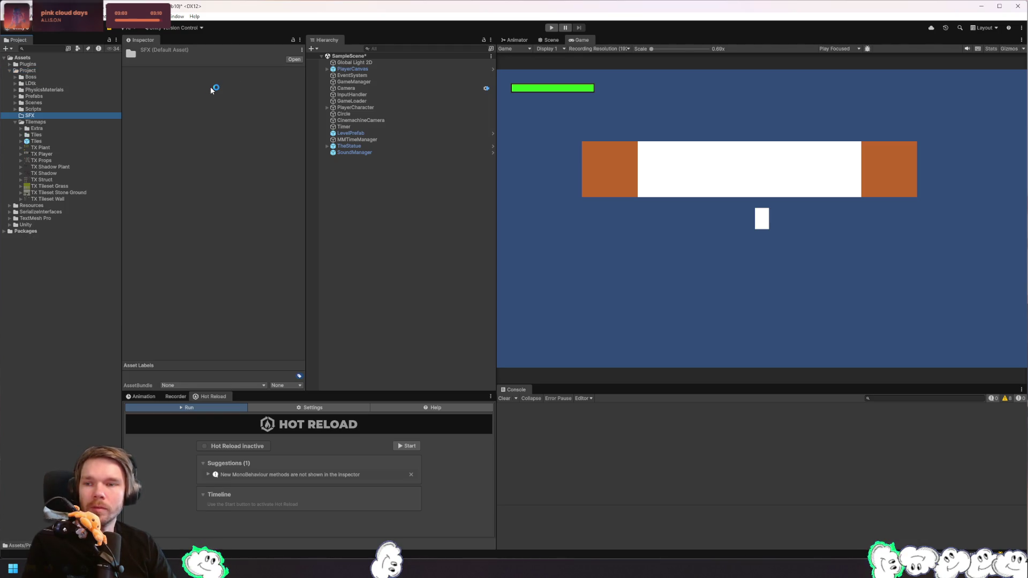
key("F2")
type("Audio")
key("Return")
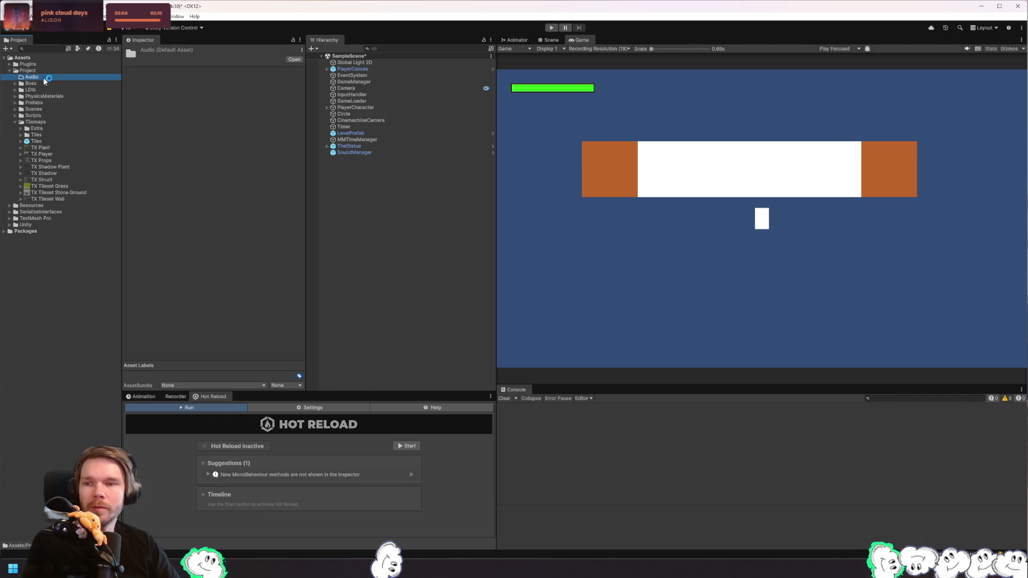
- Create an SFX folder inside the Audio folder
right_click(45, 81)
mouse_move(161, 84)
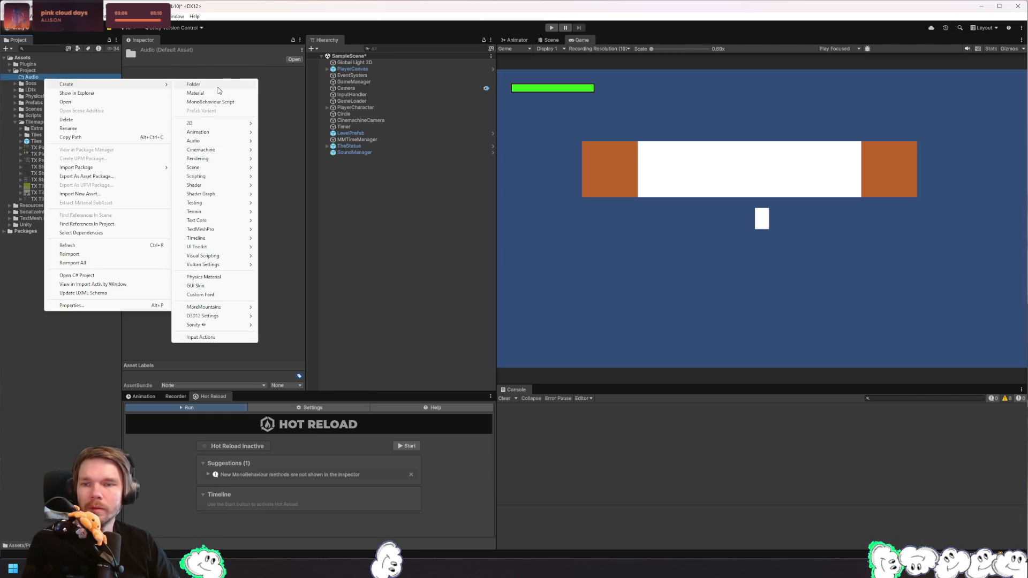
left_click(229, 87)
type("SFX")
key("Return")
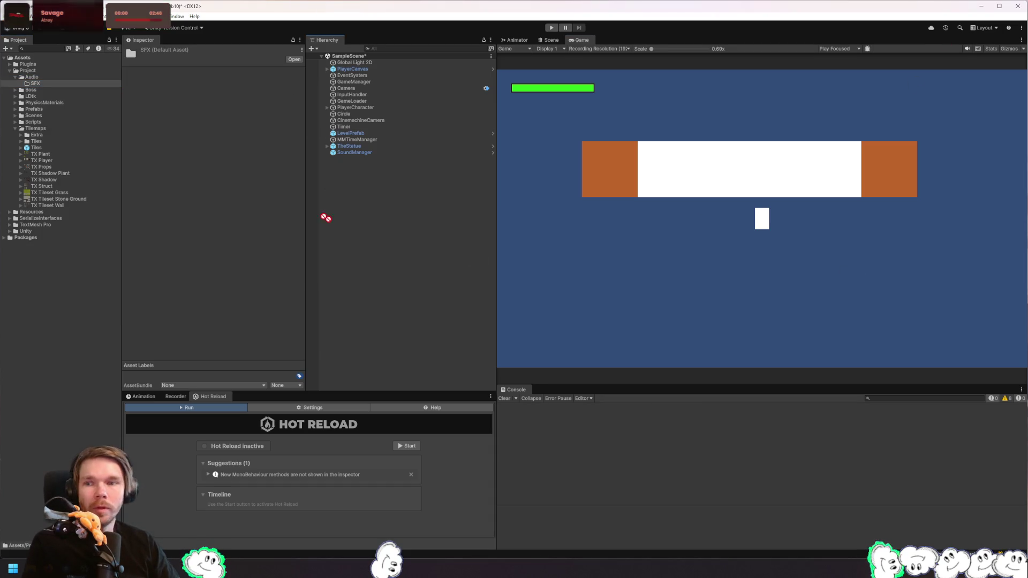
right_click(30, 85)
- Generate thud_SC and thud_SE from the thud-291047 clip with Sonity's Create Assets From Selection
mouse_move(64, 92)
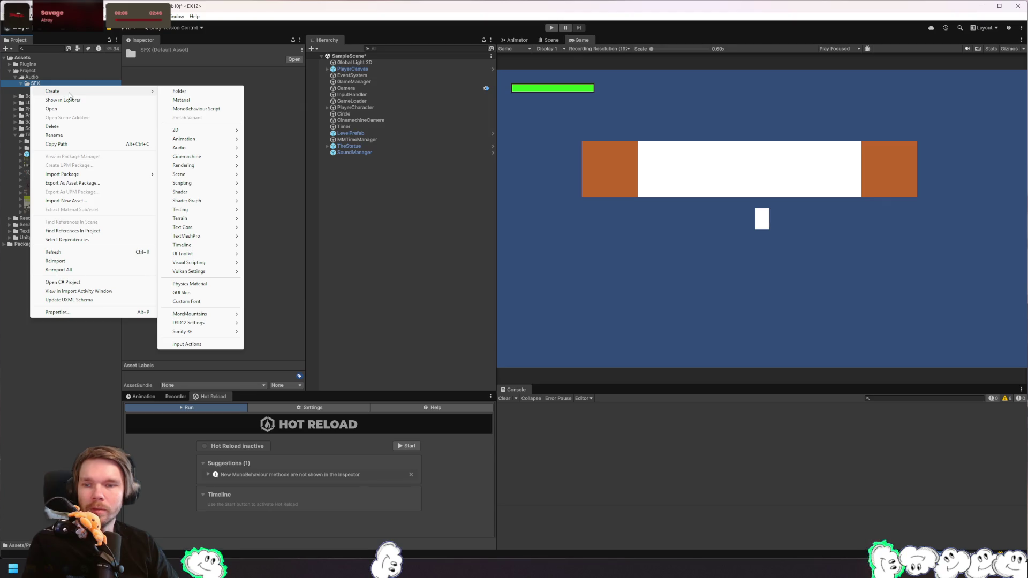
mouse_move(223, 332)
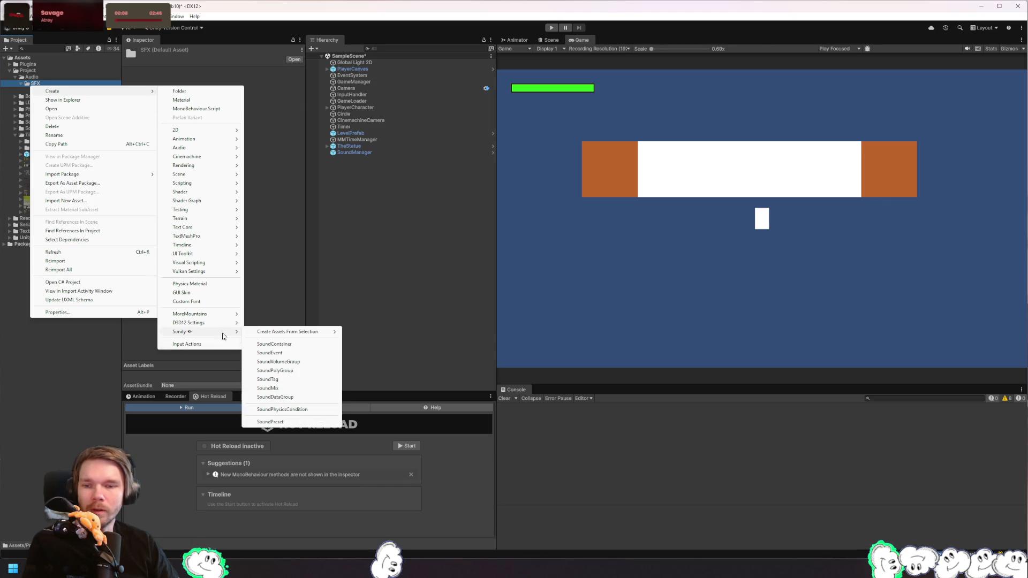
mouse_move(301, 333)
left_click(455, 332)
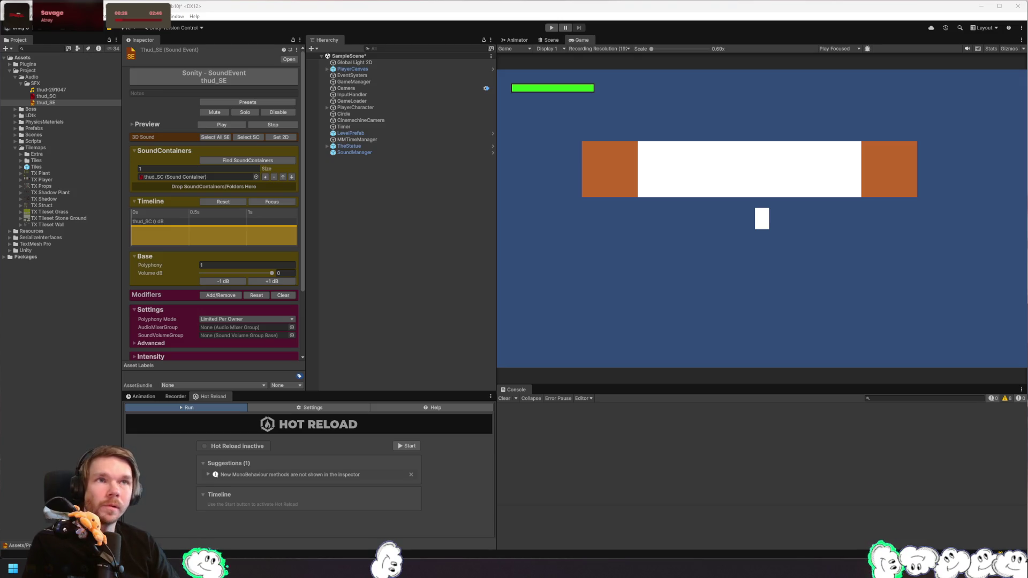
key("alt+Tab")
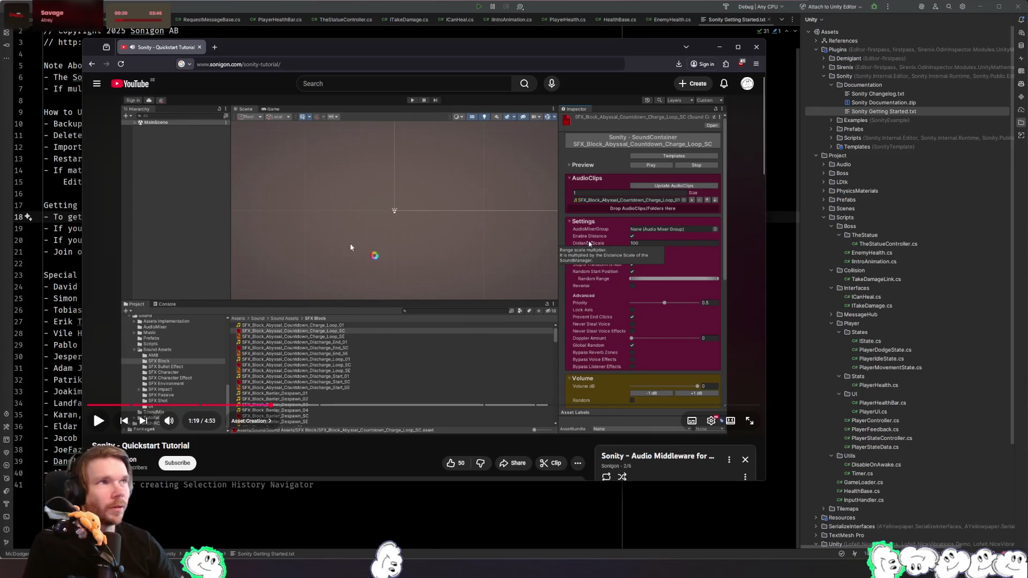
- Play the Sonity tutorial from 1:19 and pause at 1:25 on the SoundContainer settings
left_click(379, 256)
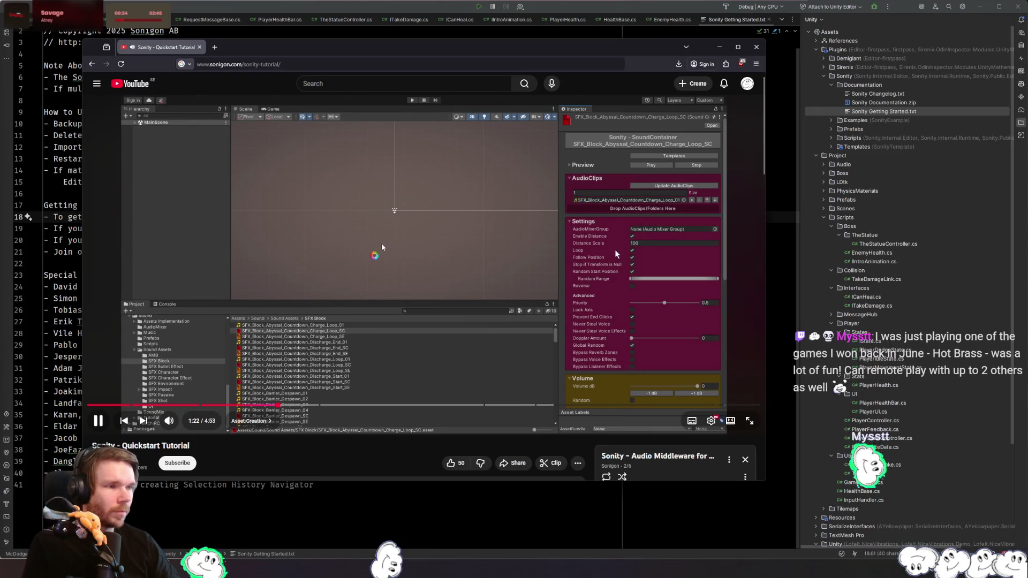
left_click(351, 243)
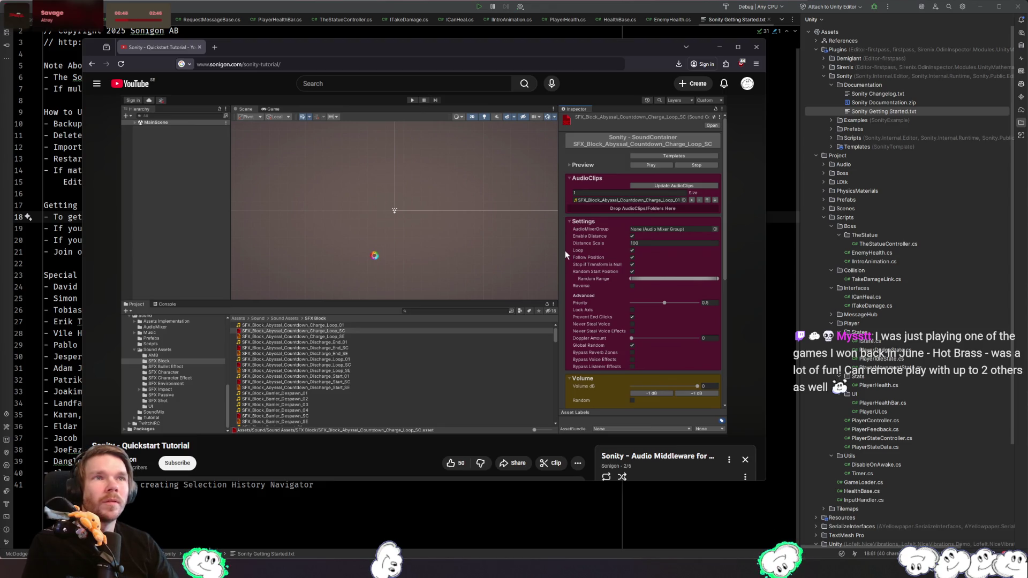
left_click_drag(0, 131, 339, 130)
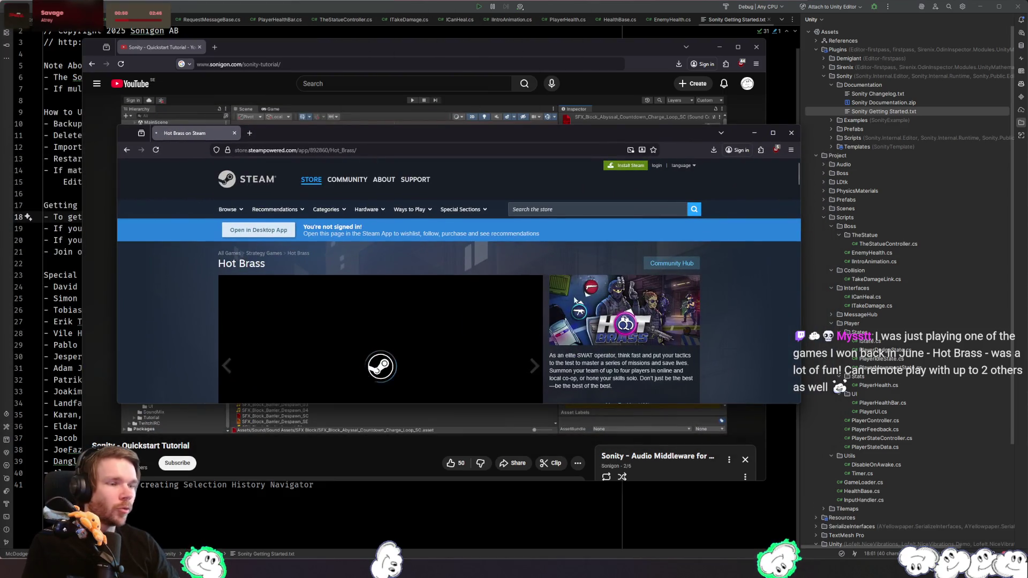
- Flip through the Hot Brass screenshots, from the third through the car, parking-lot and second ones
scroll(606, 275, "down", 5)
scroll(477, 347, "up", 1)
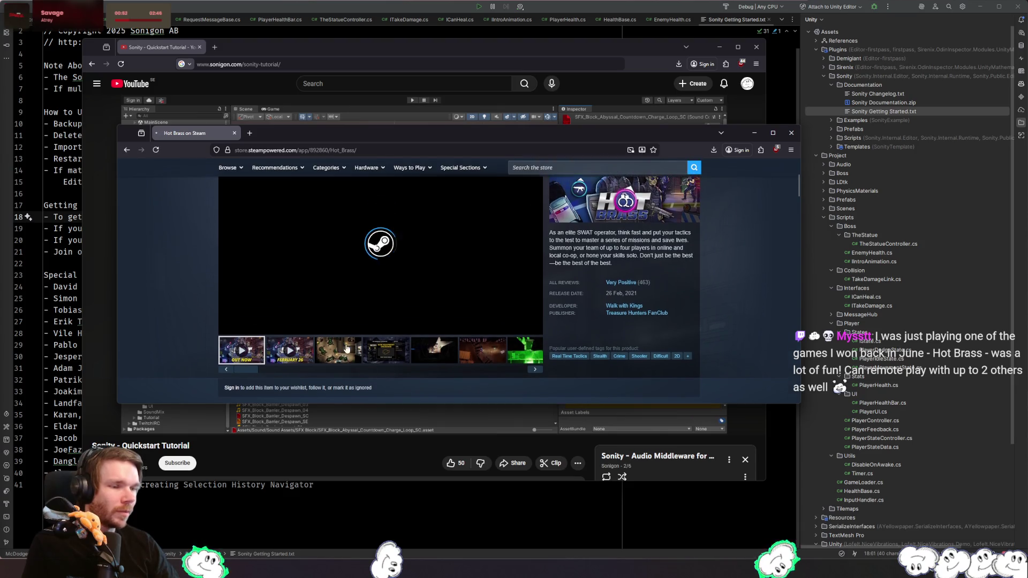
left_click(347, 357)
left_click(378, 360)
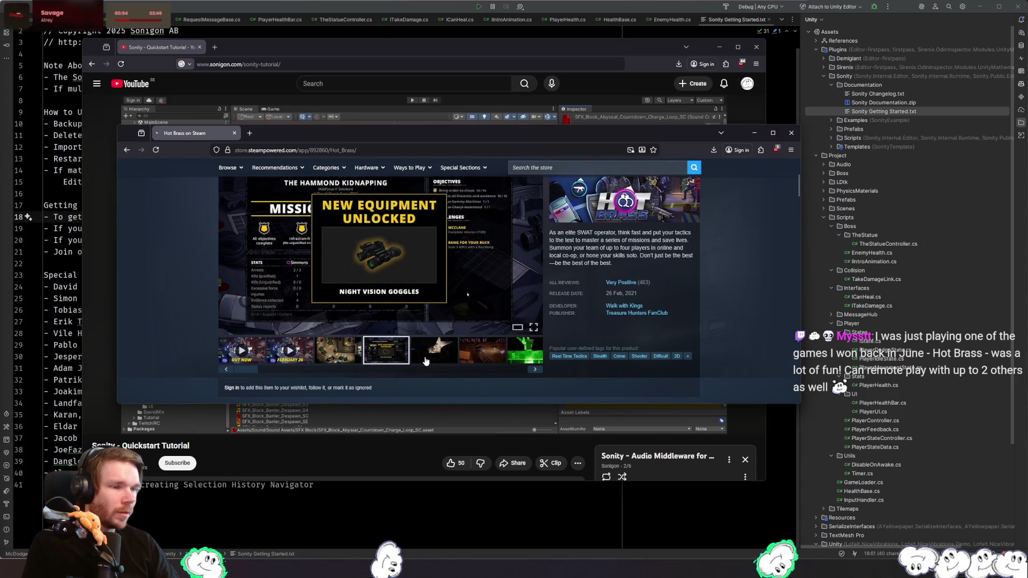
left_click(427, 360)
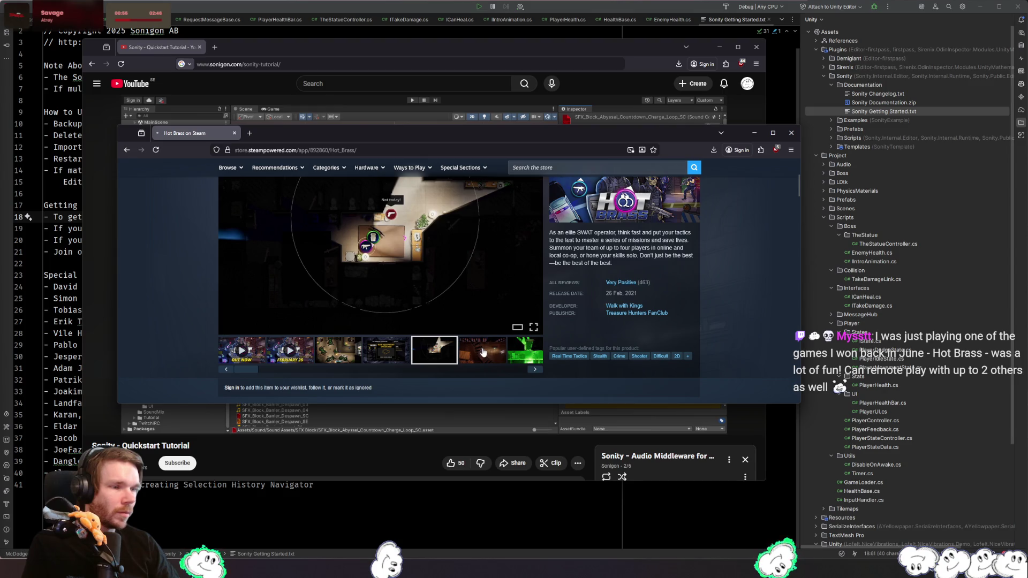
left_click(488, 354)
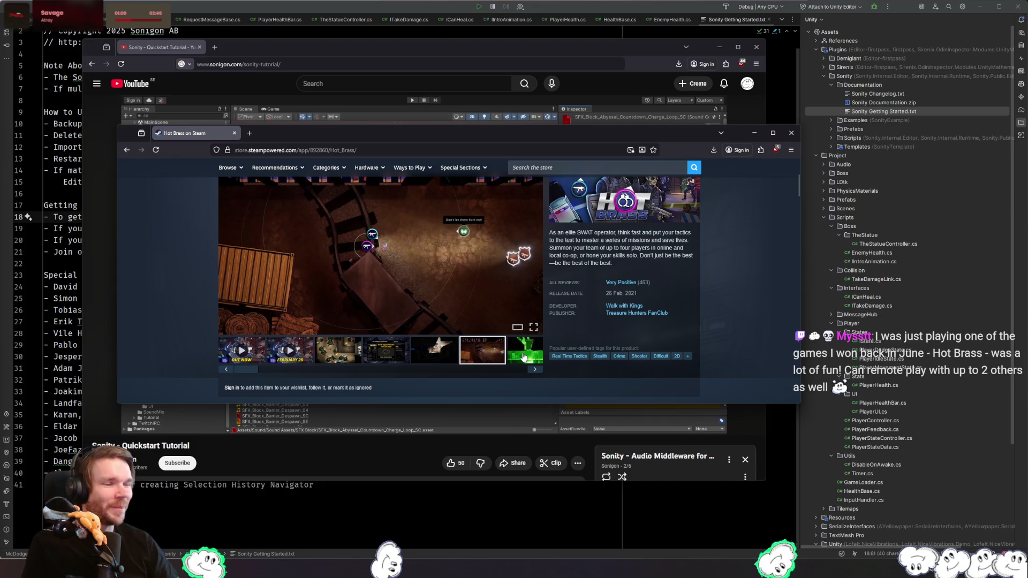
left_click(524, 357)
left_click(439, 359)
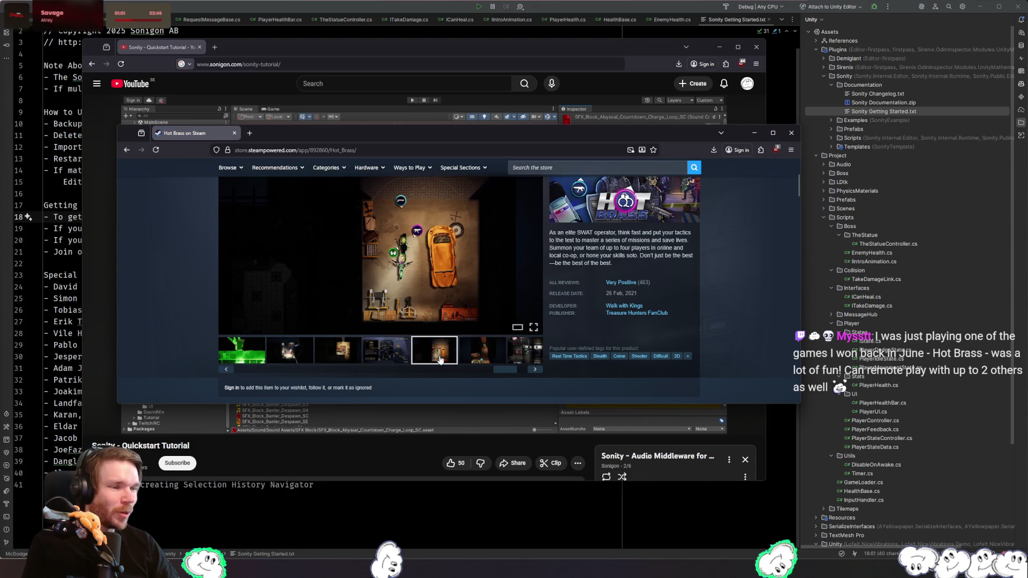
left_click(477, 359)
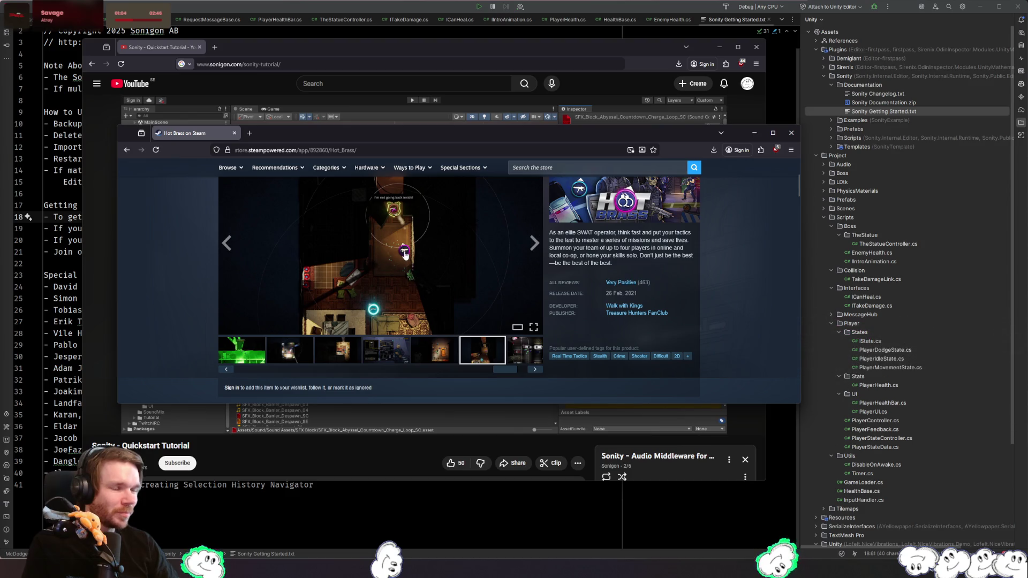
left_click(522, 351)
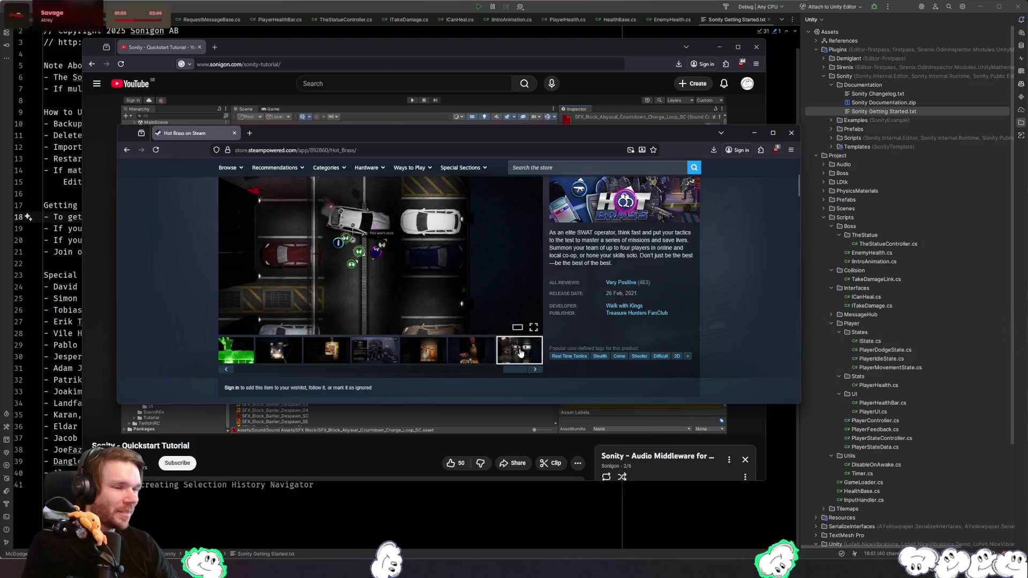
left_click(269, 361)
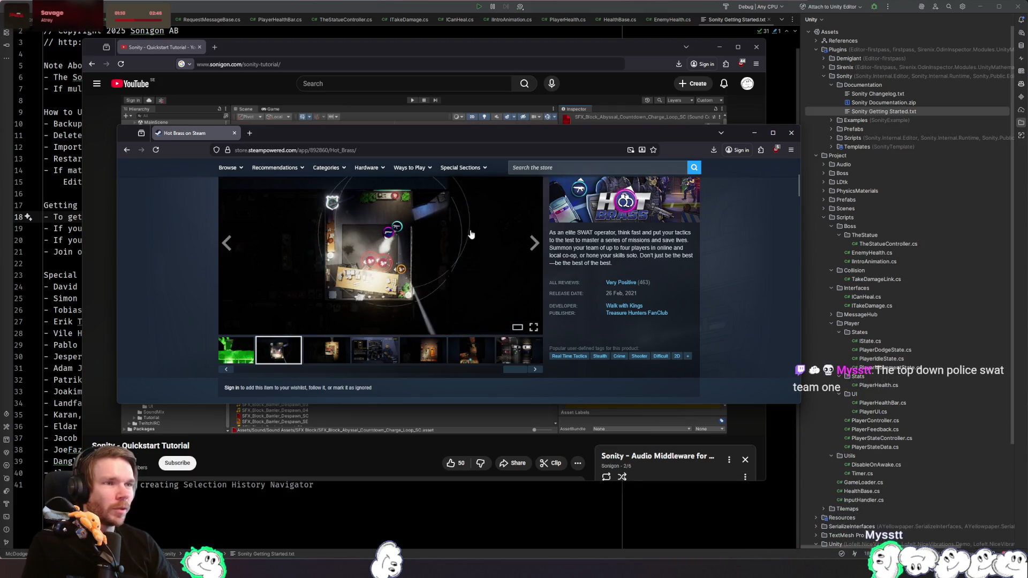
- Return to the third screenshot, then close the Steam page and resume the Sonity tutorial
left_click(334, 358)
scroll(701, 275, "up", 1)
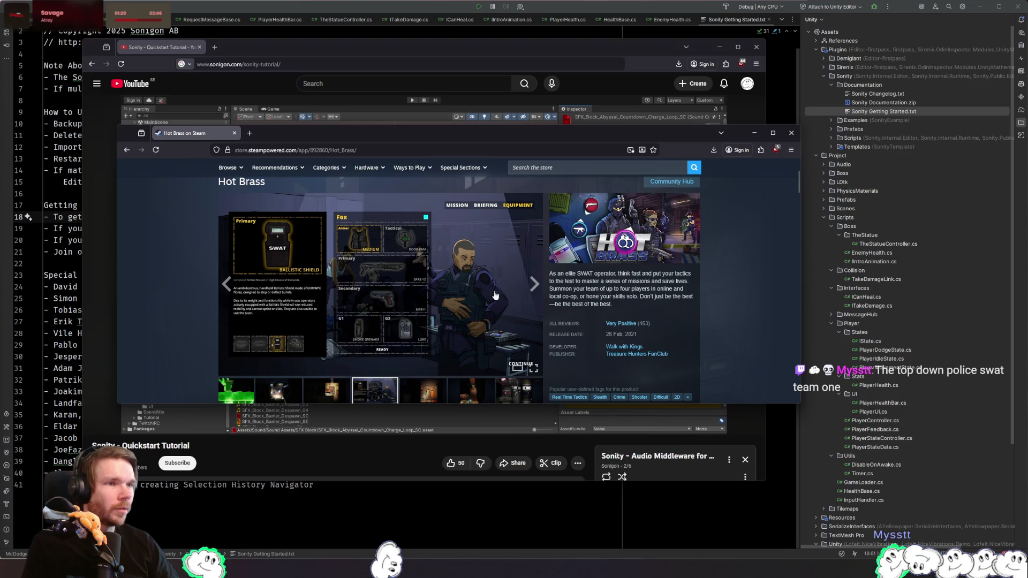
left_click(791, 133)
left_click(391, 270)
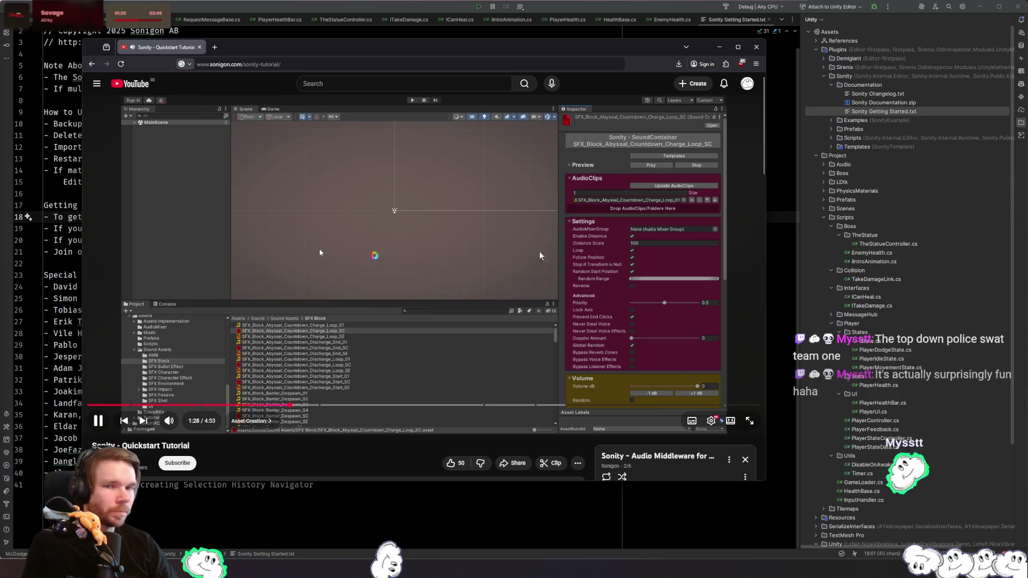
- Play the tutorial, pausing at 1:38–1:39 to study the Sound Event with its Sound Container assigned
left_click(341, 206)
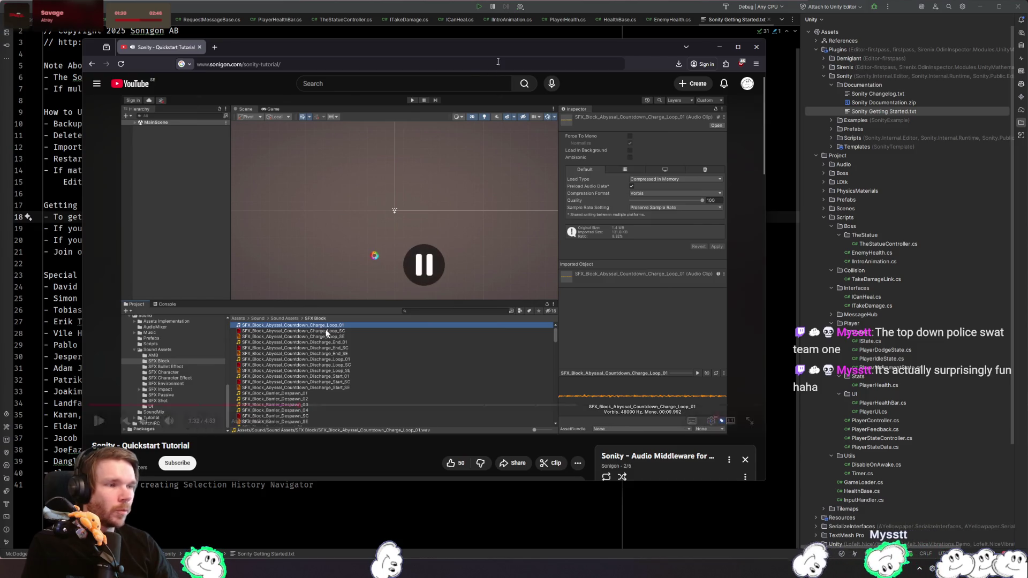
left_click(395, 240)
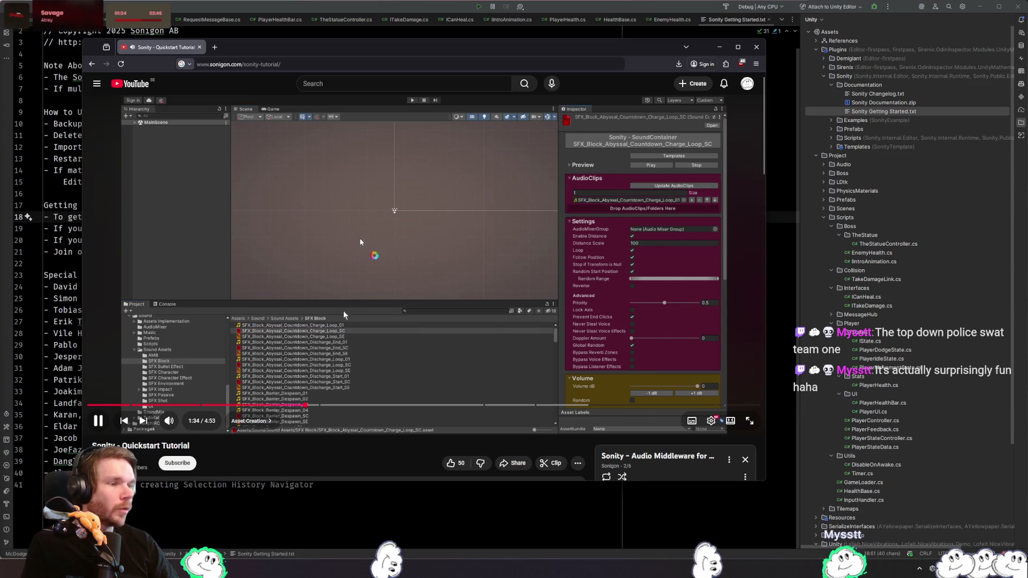
left_click(385, 212)
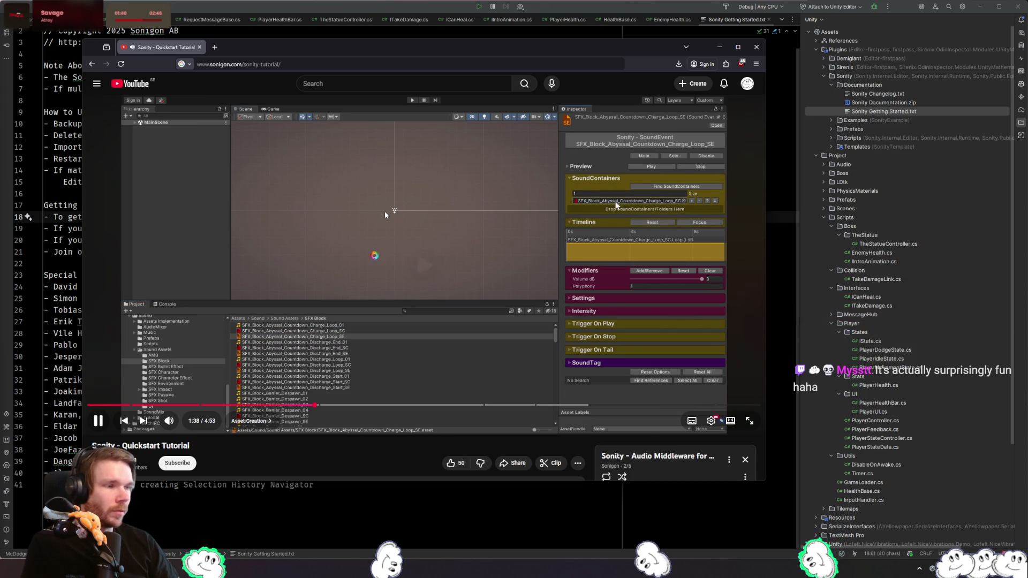
left_click(378, 326)
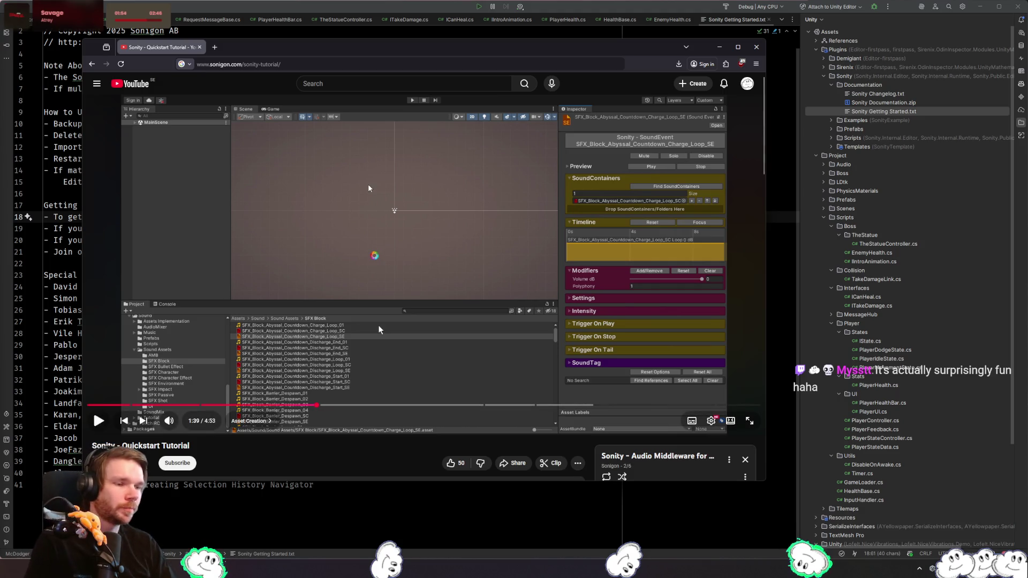
left_click(378, 328)
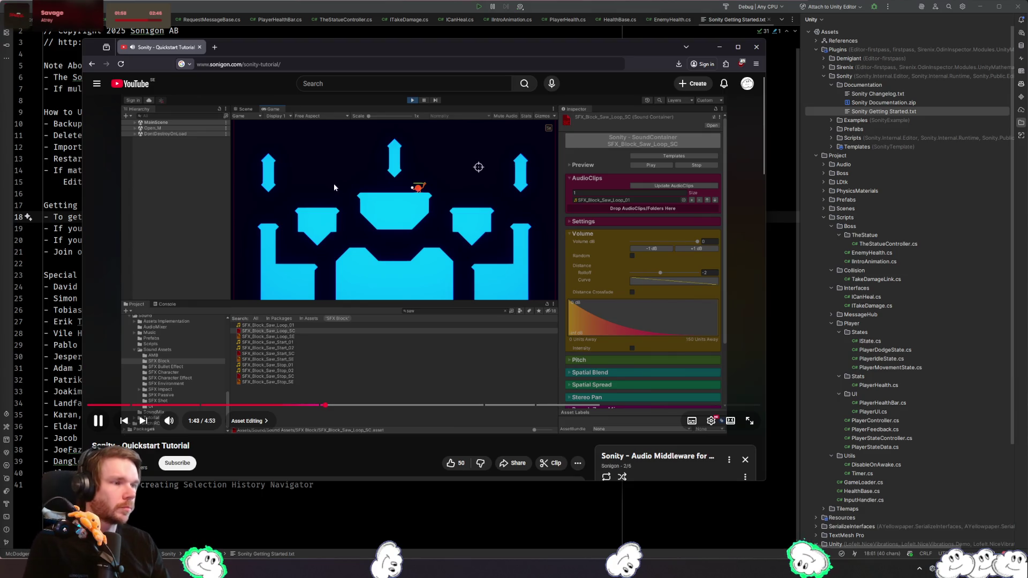
- Watch the tutorial until 2:22, pause it, and select the thud-291047 clip in Unity
key("space")
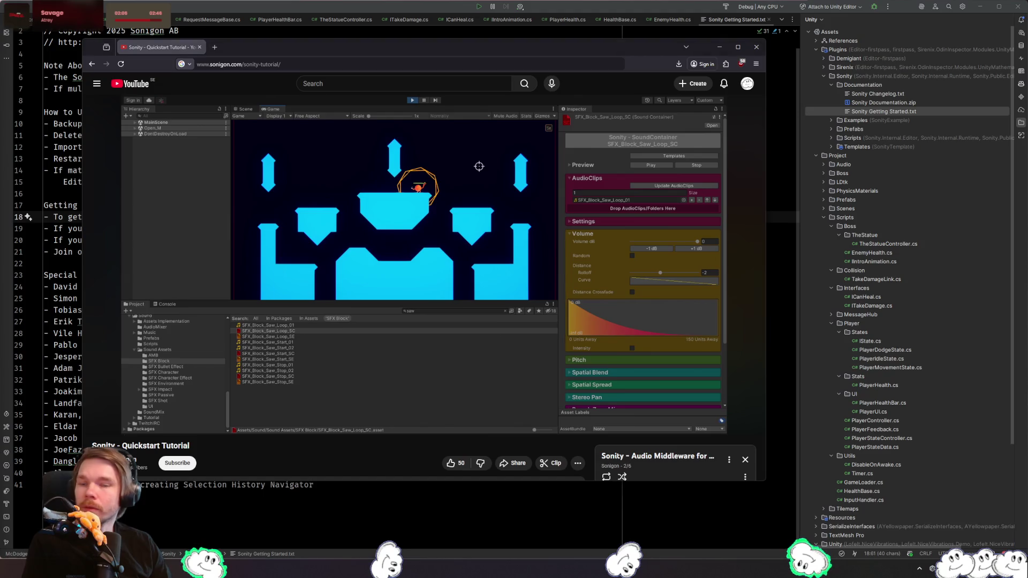
left_click(363, 227)
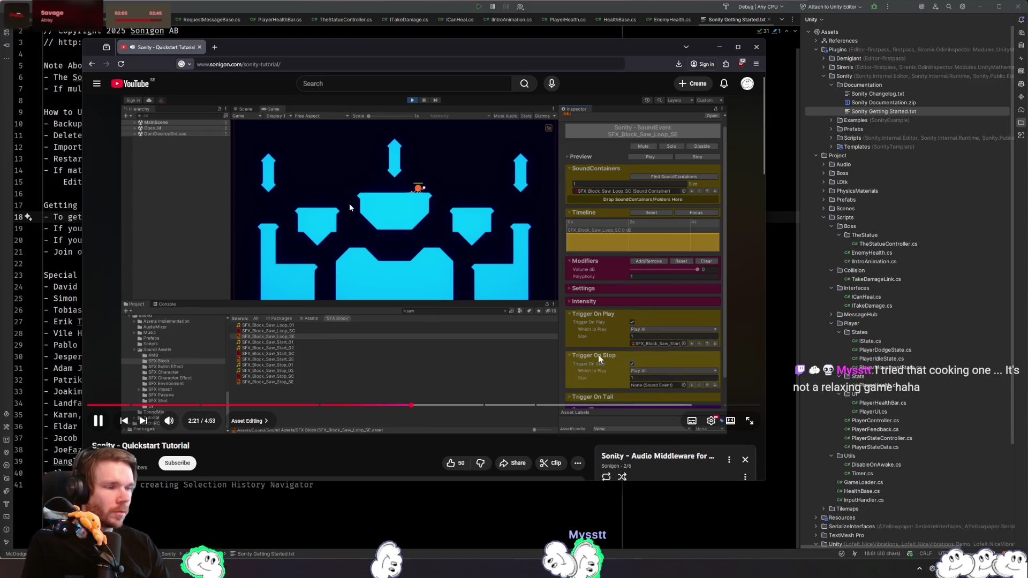
left_click(350, 207)
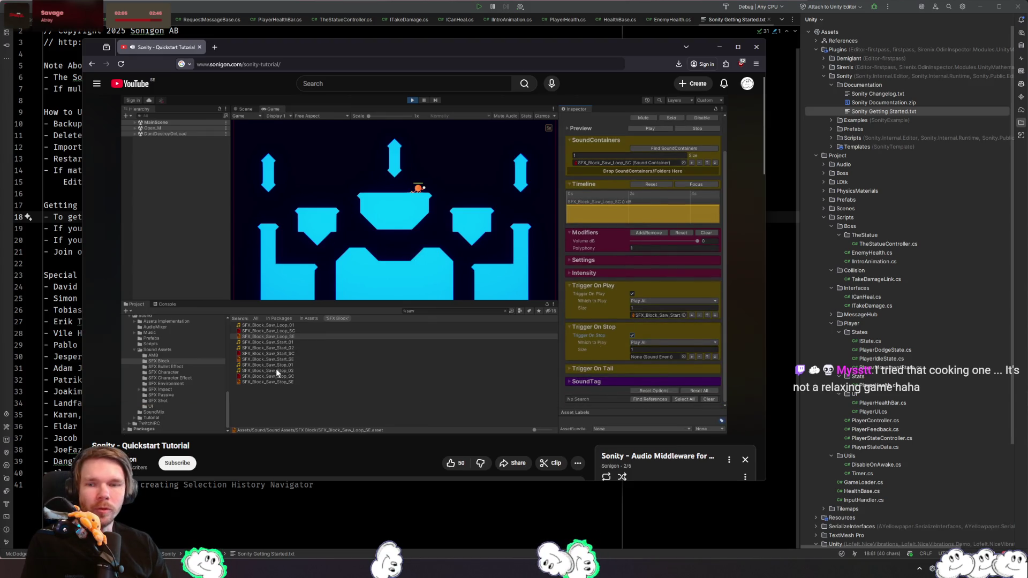
key("alt+Tab")
left_click(60, 89)
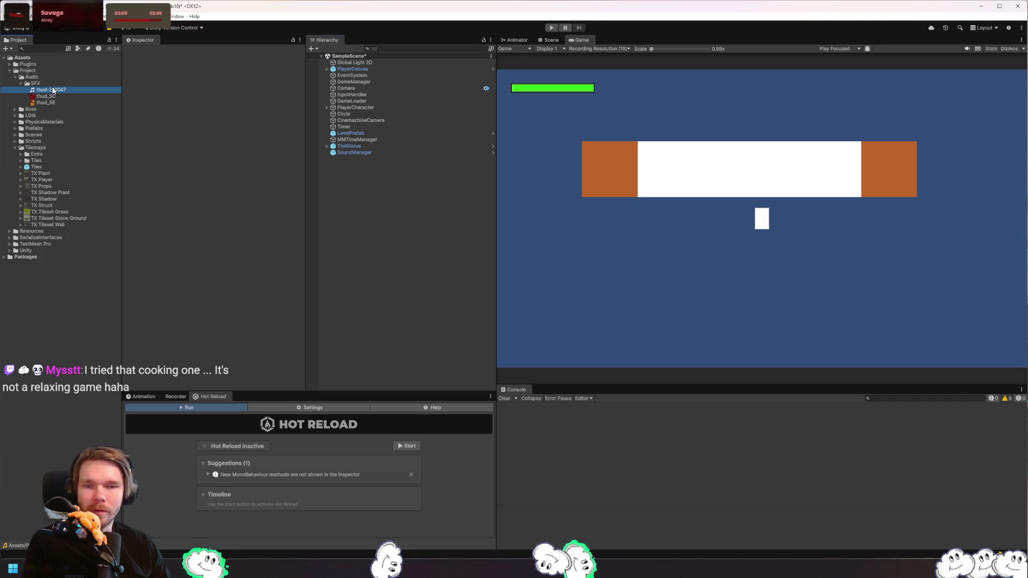
- Select thud_SC, glance at thud_SE, preview the sound and check thud-291047's import settings
left_click(64, 96)
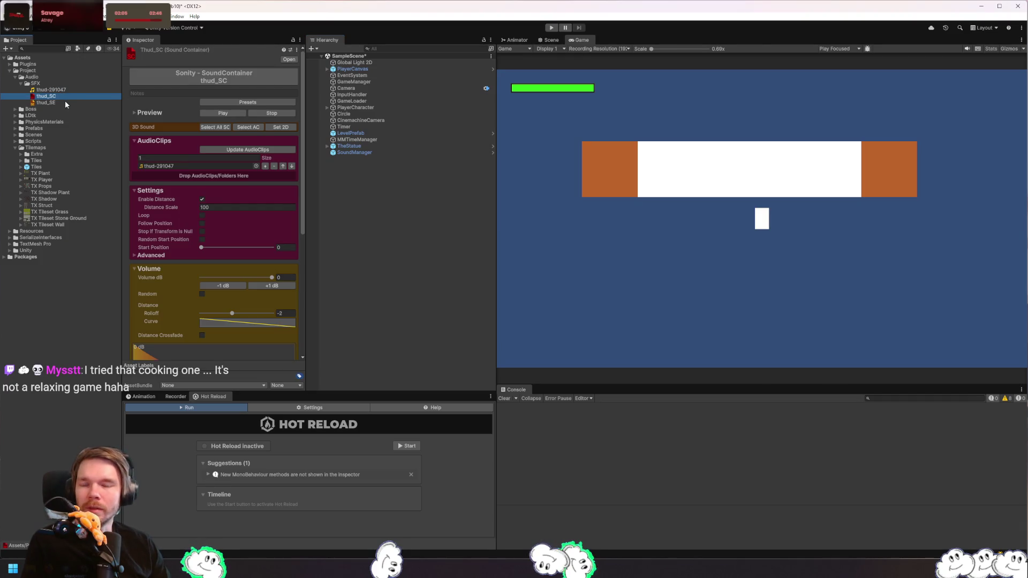
left_click(66, 101)
left_click(66, 97)
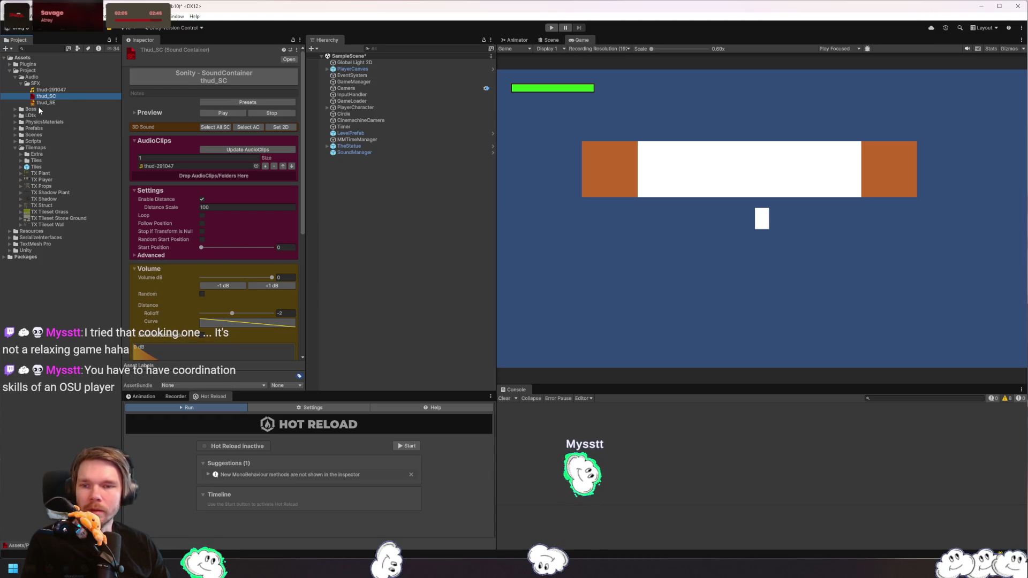
left_click(217, 113)
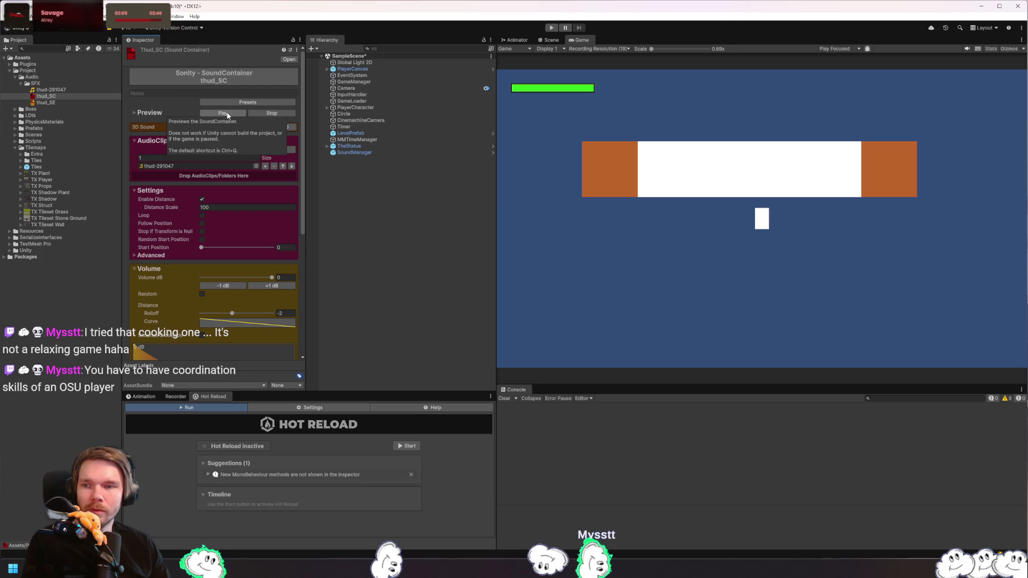
scroll(221, 242, "down", 5)
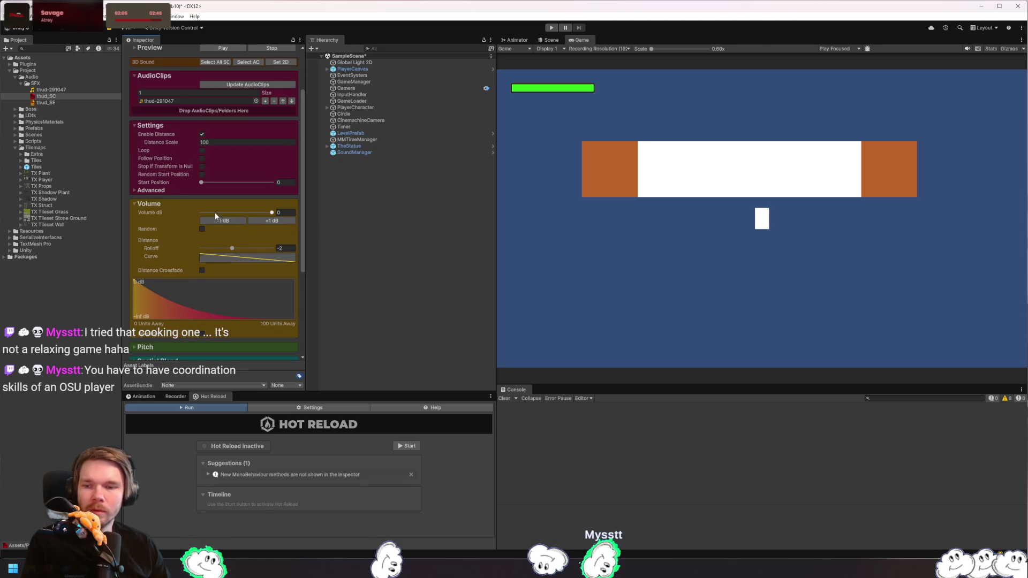
scroll(133, 260, "up", 5)
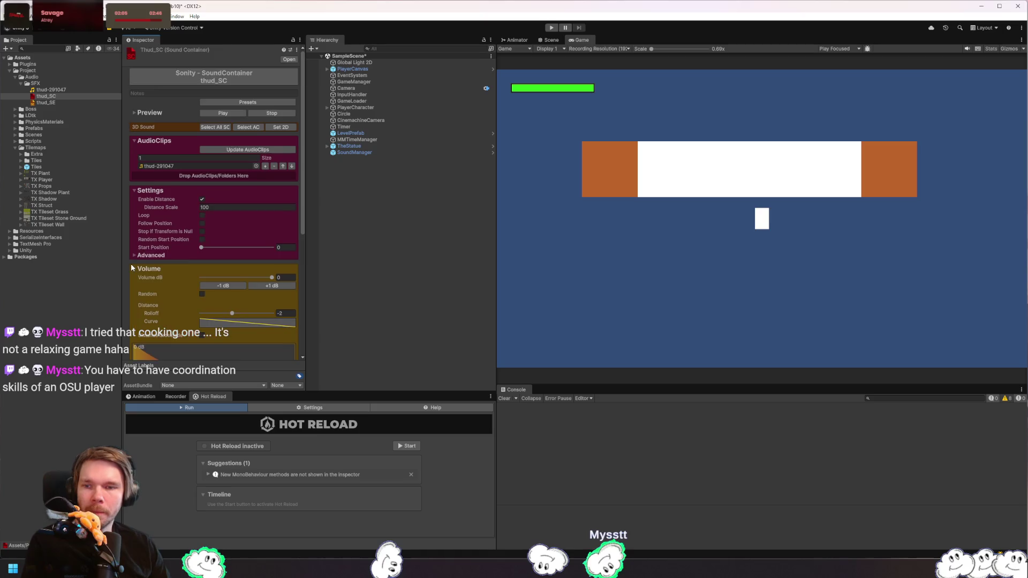
left_click(52, 90)
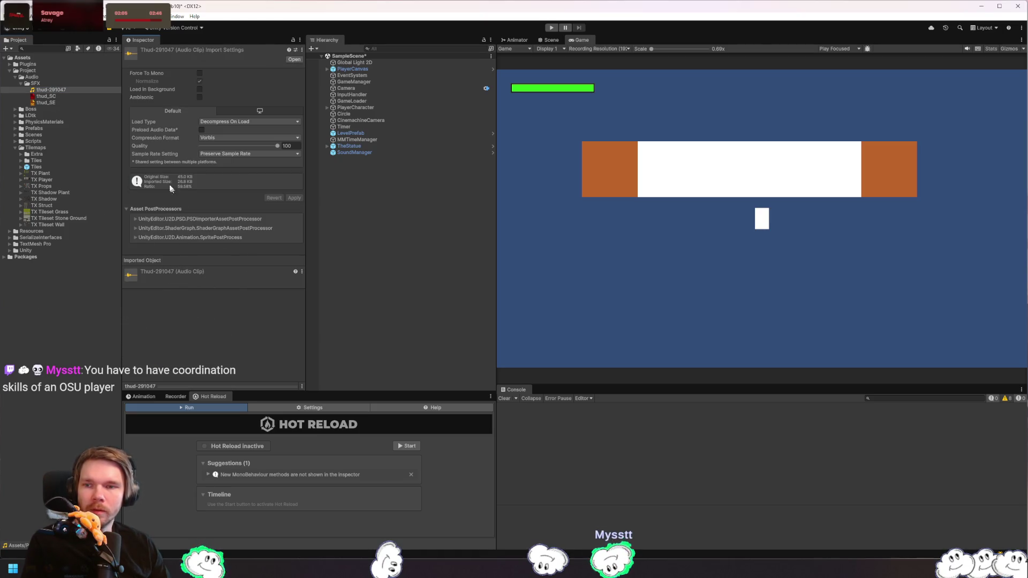
left_click(46, 96)
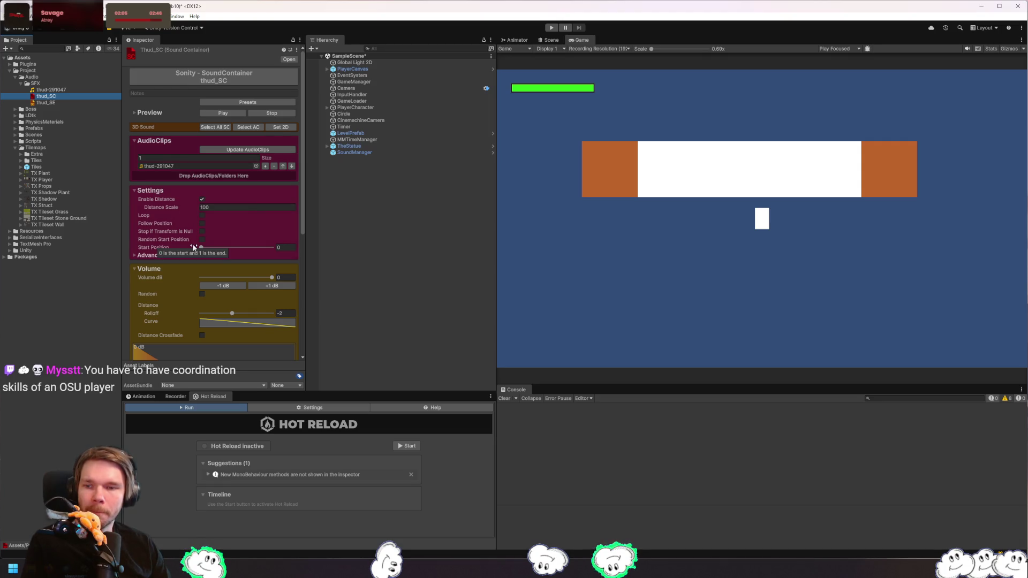
- Expand and collapse thud_SC's Advanced options and scroll through its distance and volume settings
left_click(154, 255)
scroll(154, 222, "down", 3)
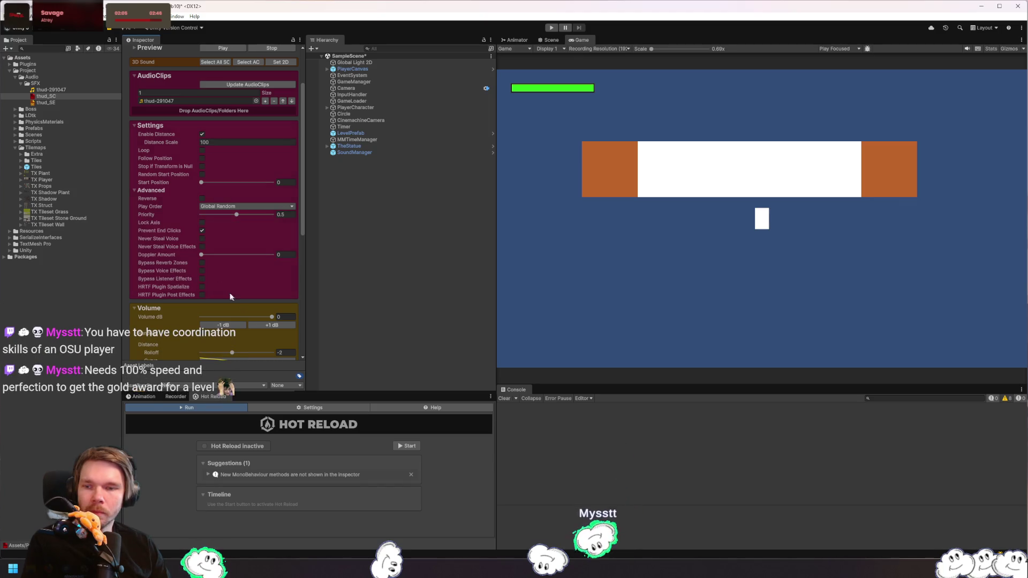
left_click(144, 192)
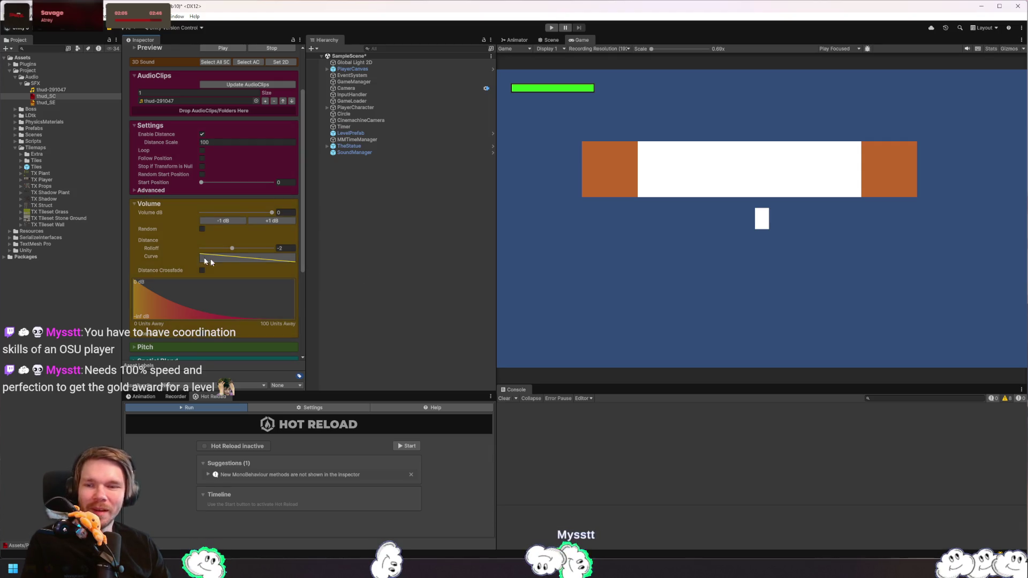
scroll(206, 262, "down", 5)
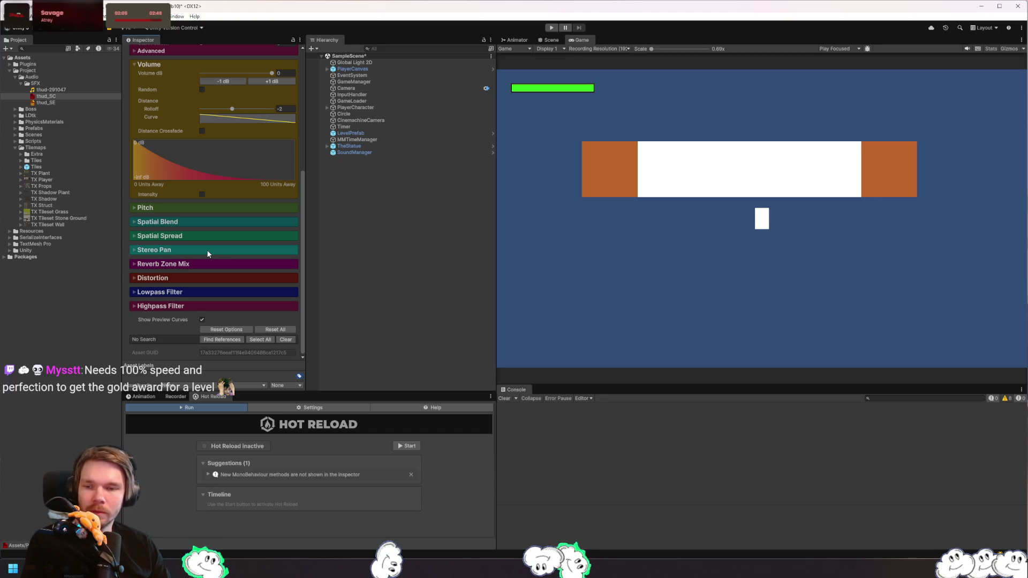
scroll(166, 267, "up", 8)
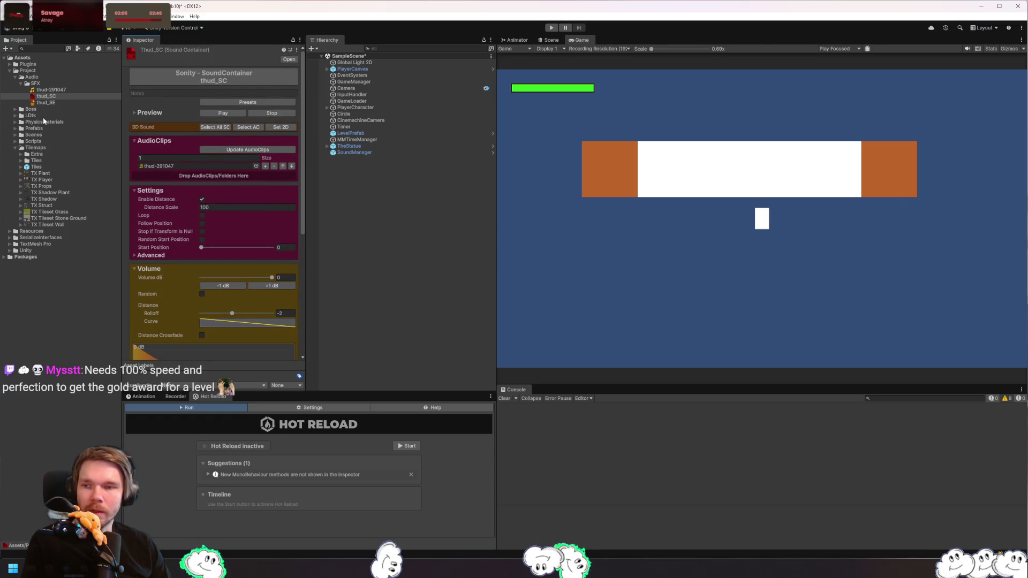
- Select thud_SE and review its Trigger Other, Intensity and Advanced foldouts (polyphony 1, volume 0 dB)
left_click(52, 103)
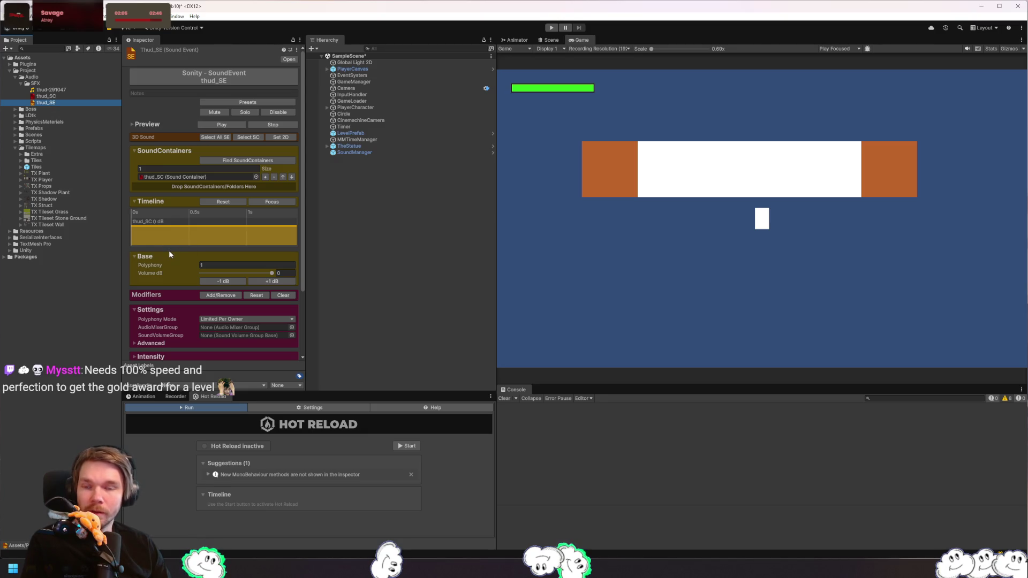
scroll(169, 248, "down", 4)
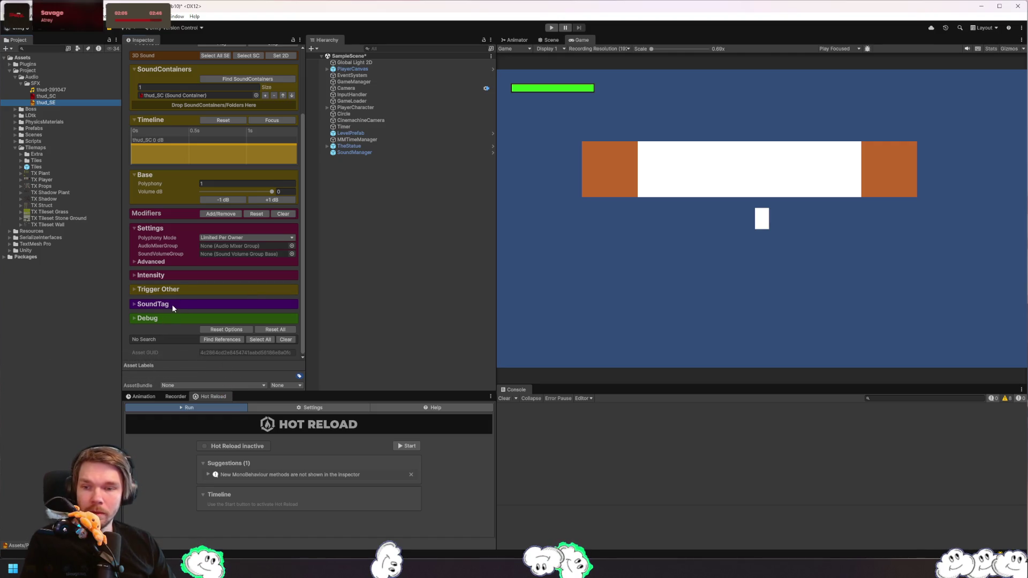
left_click(163, 289)
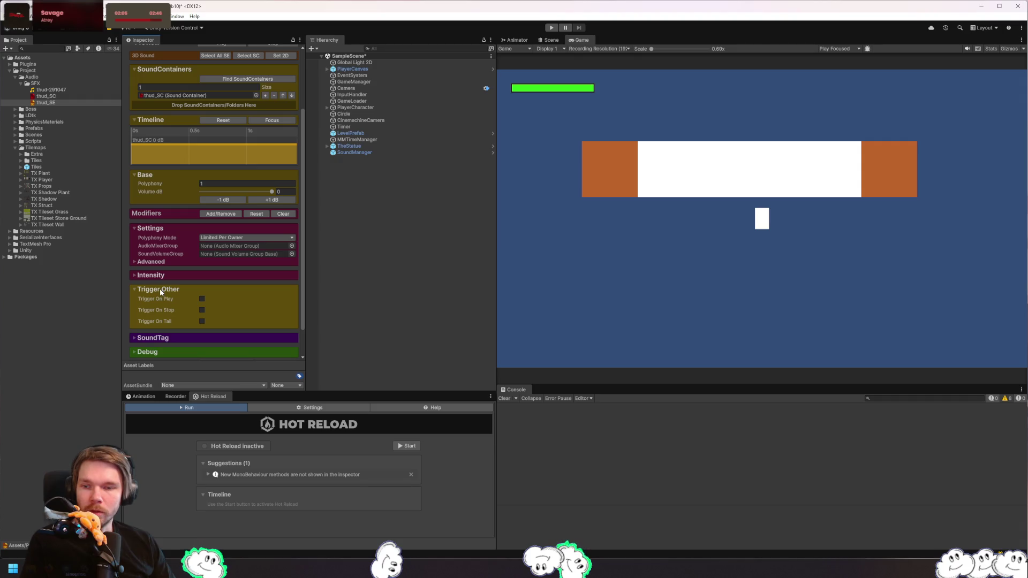
left_click(160, 289)
left_click(155, 276)
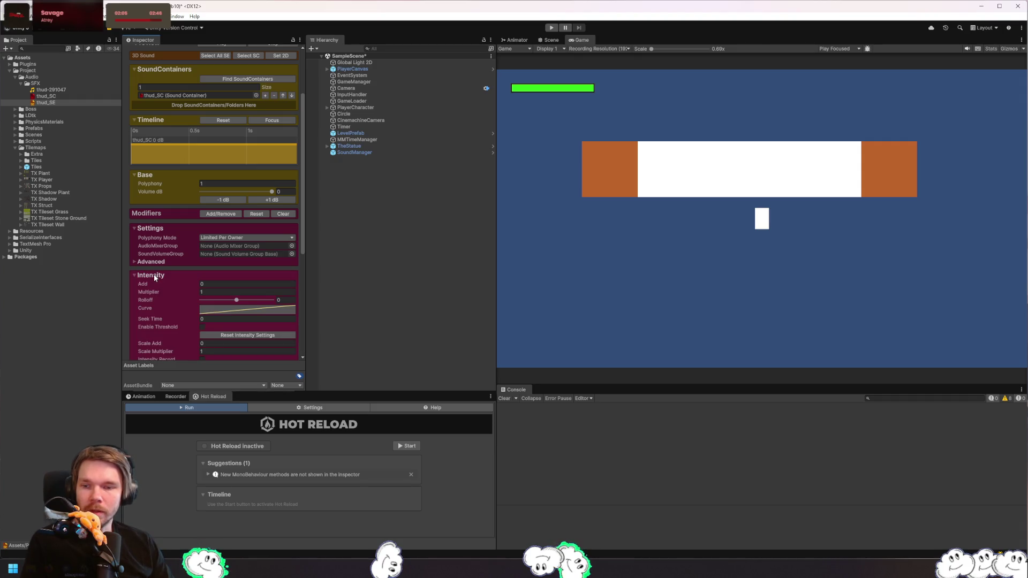
scroll(156, 242, "down", 3)
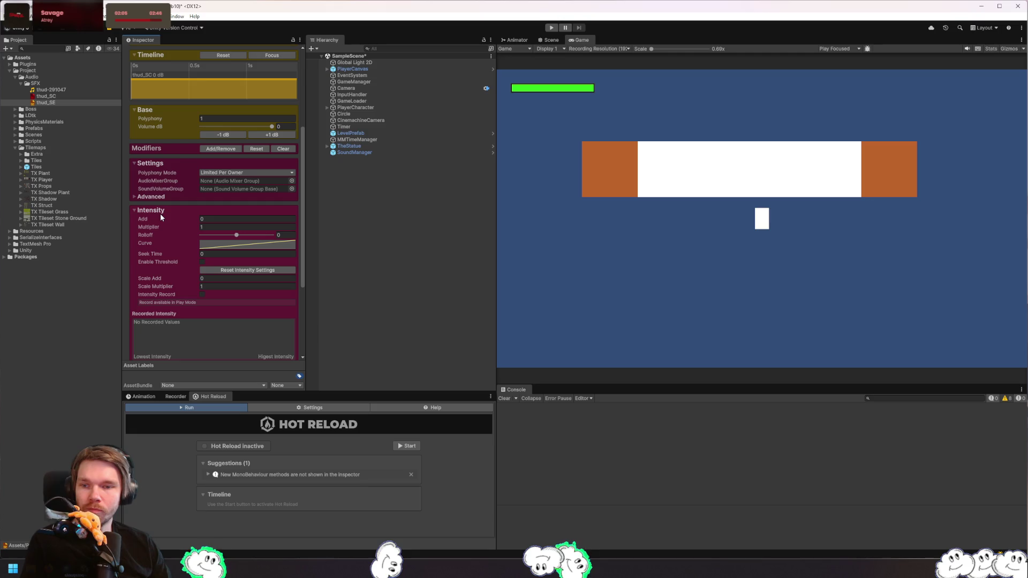
left_click(155, 210)
left_click(156, 262)
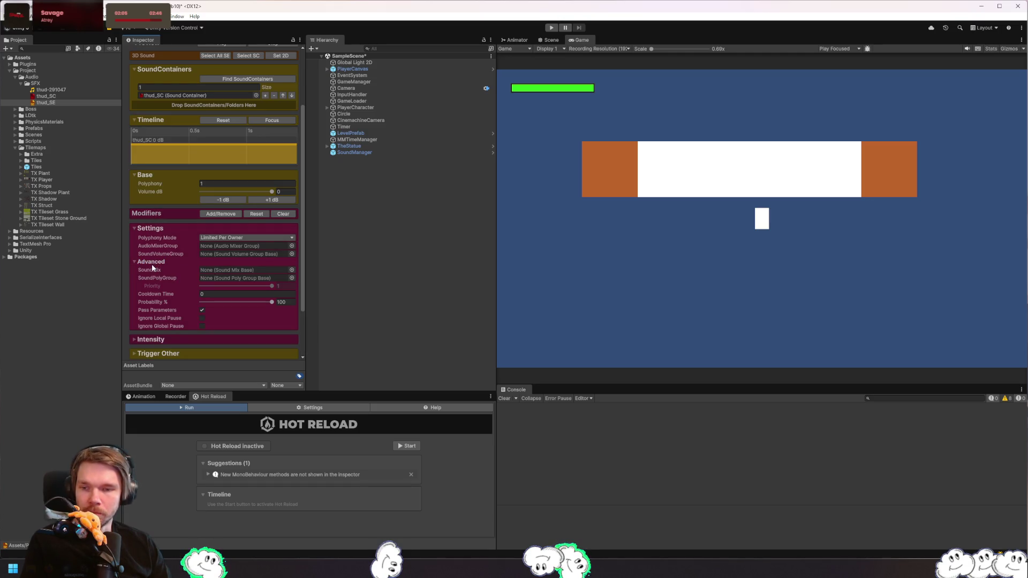
left_click(152, 262)
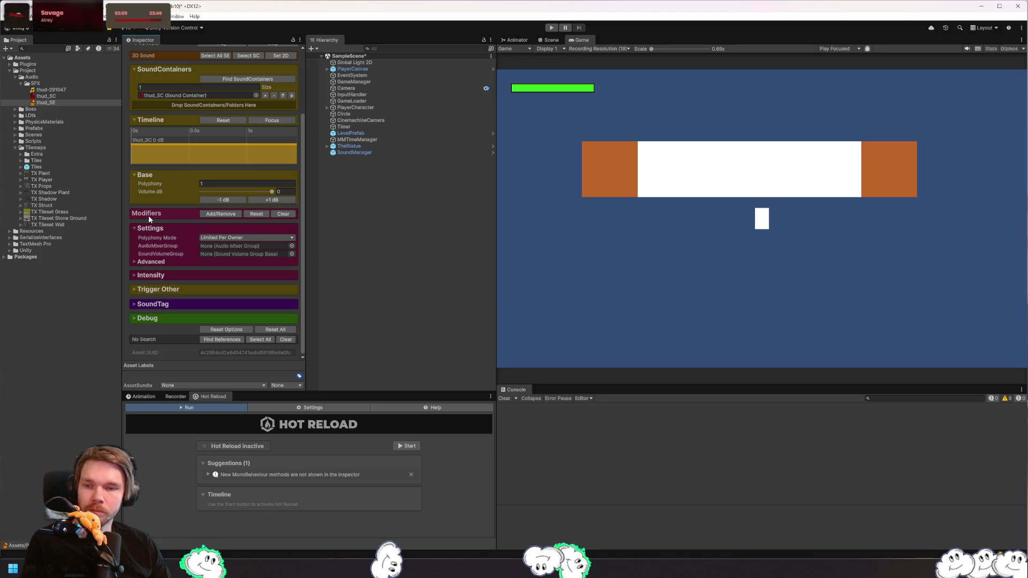
- Add a Start Position modifier to thud_SE and preview the thud with the offset lowered to 0.119
left_click(231, 215)
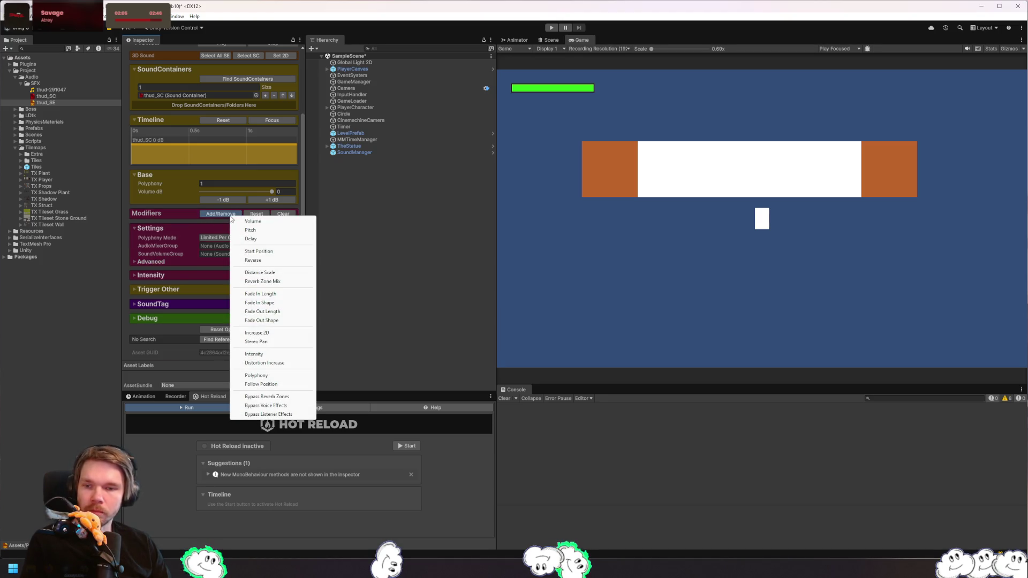
left_click(261, 251)
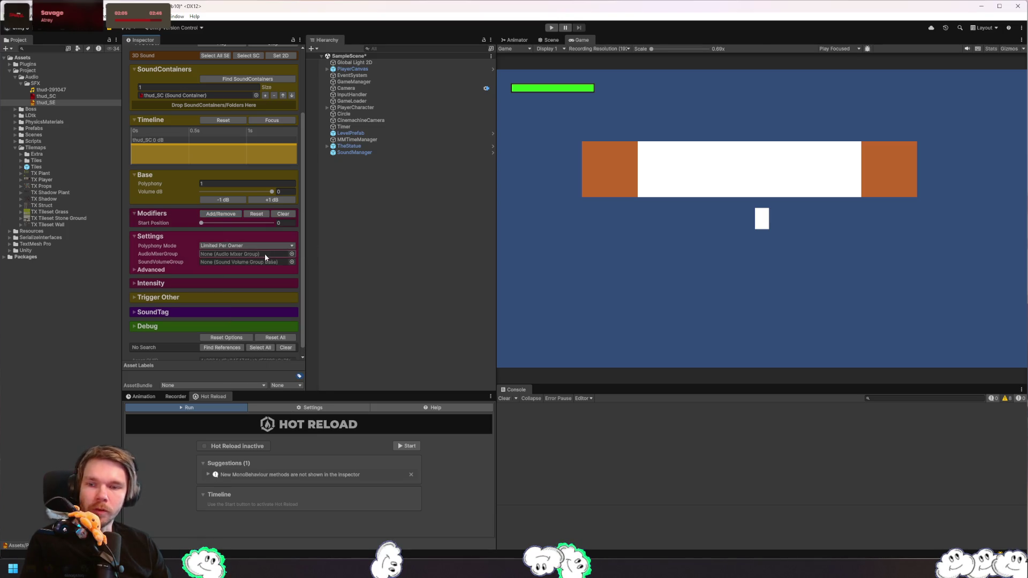
left_click_drag(200, 225, 212, 224)
scroll(213, 160, "up", 2)
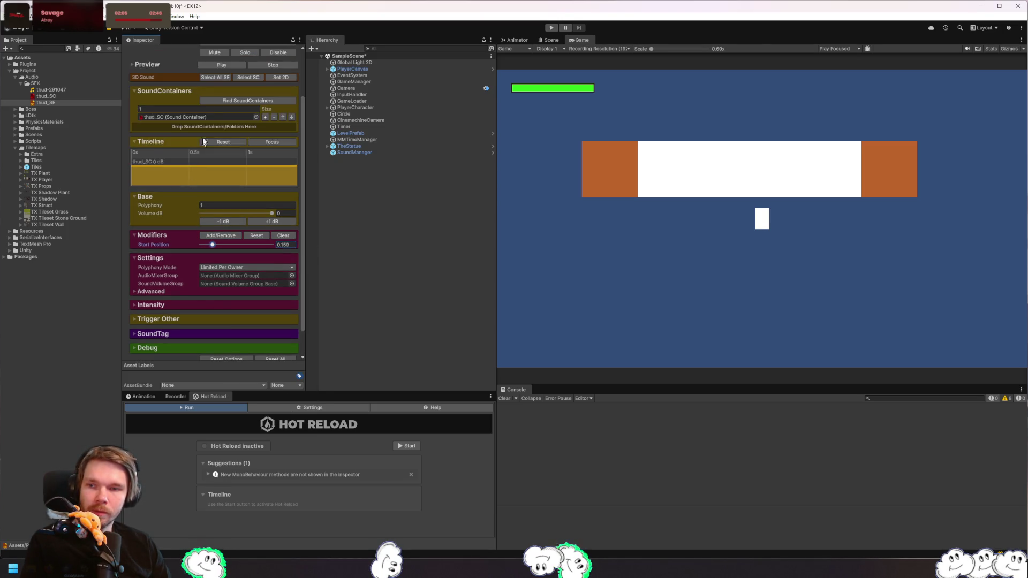
left_click(220, 65)
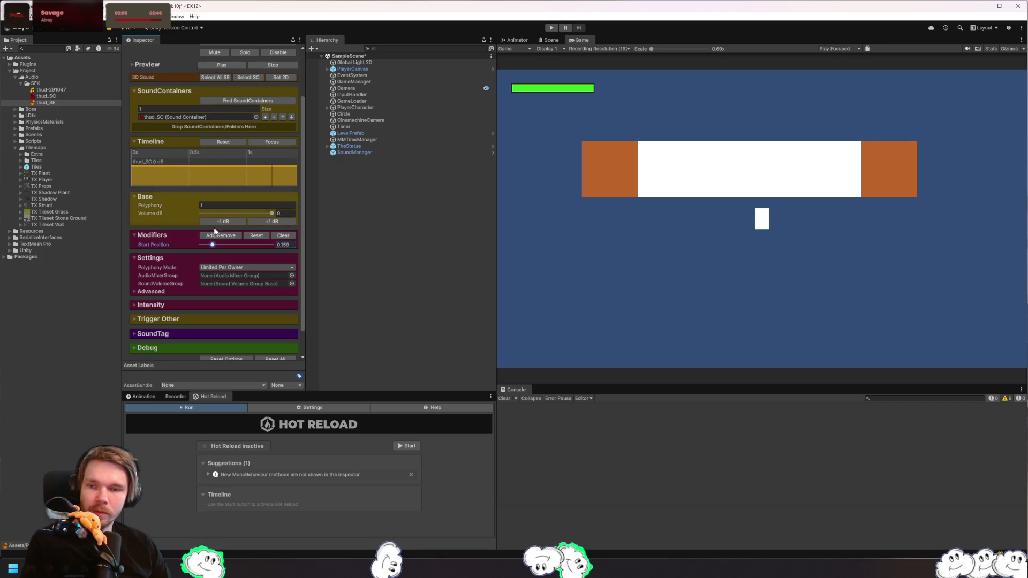
left_click_drag(212, 246, 209, 245)
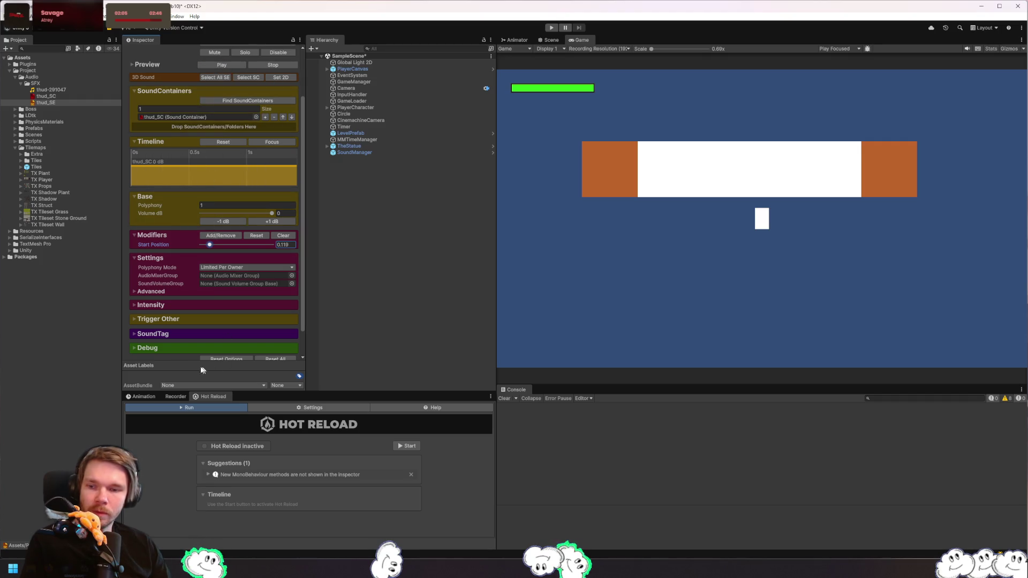
left_click(211, 63)
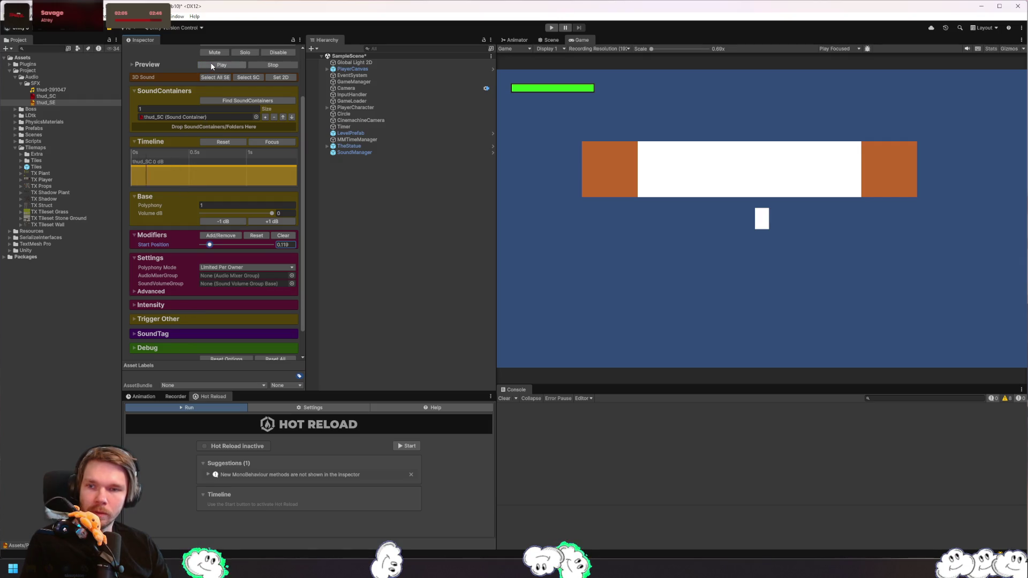
- Try Start Position offsets of 0.079, 0.068 and 0.023, replaying the thud preview after each
left_click_drag(209, 245, 207, 246)
left_click(228, 64)
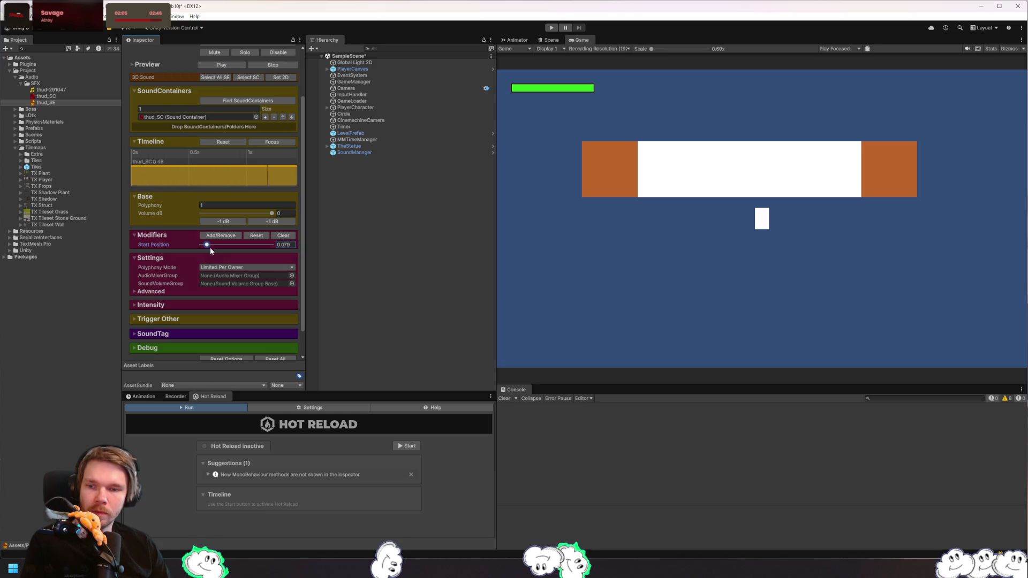
left_click_drag(207, 247, 205, 248)
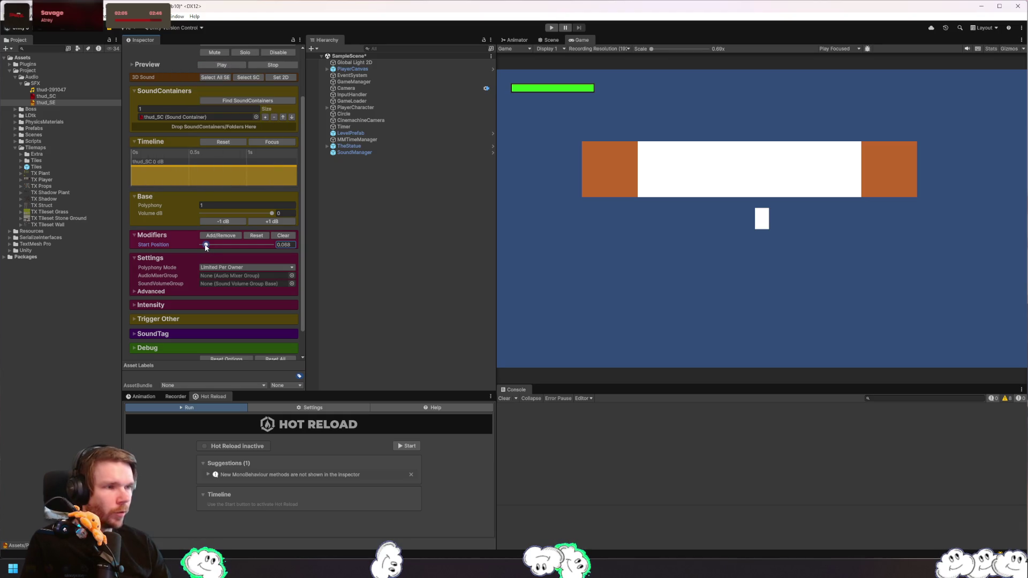
left_click(217, 65)
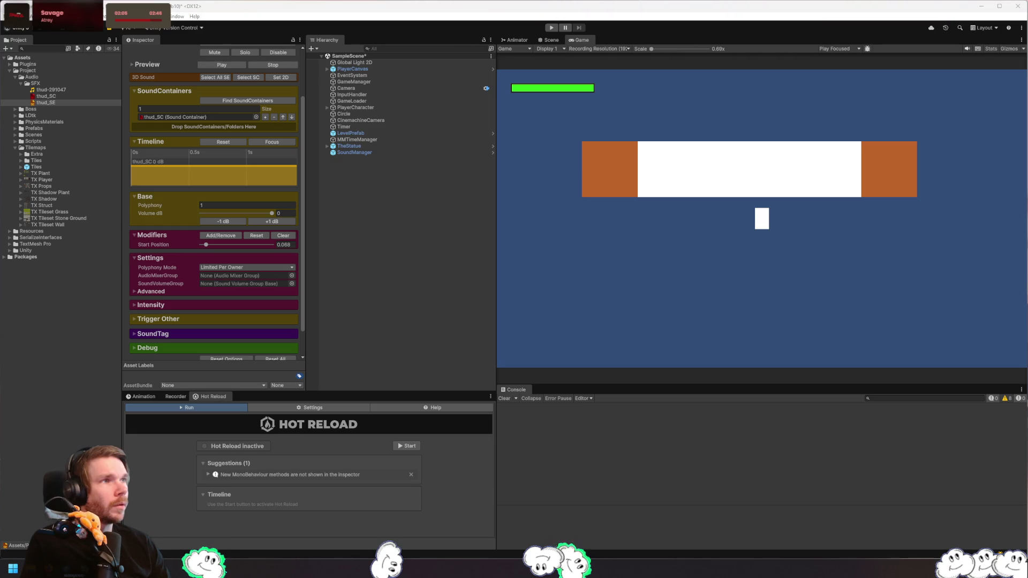
left_click(212, 66)
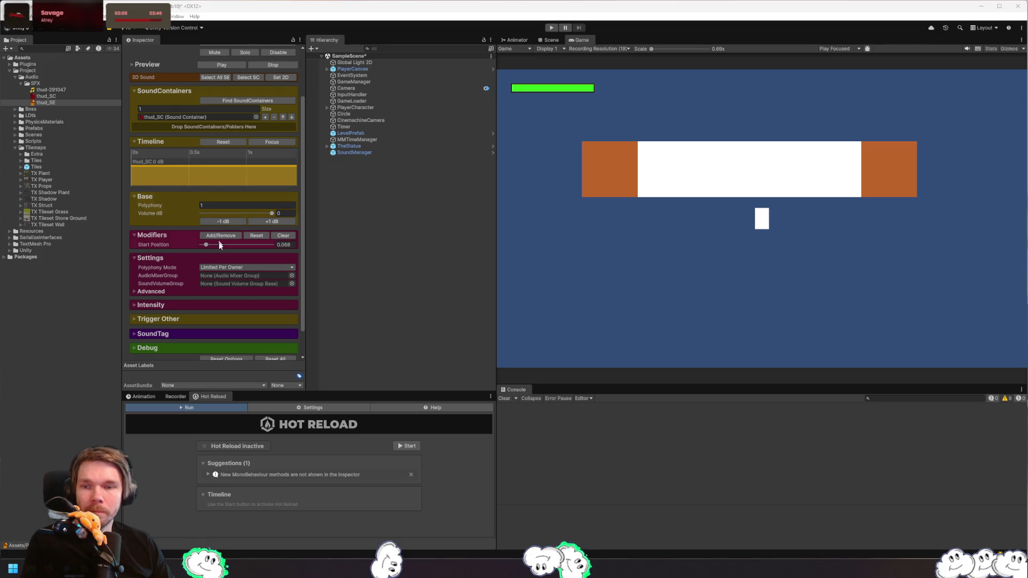
left_click_drag(207, 245, 202, 245)
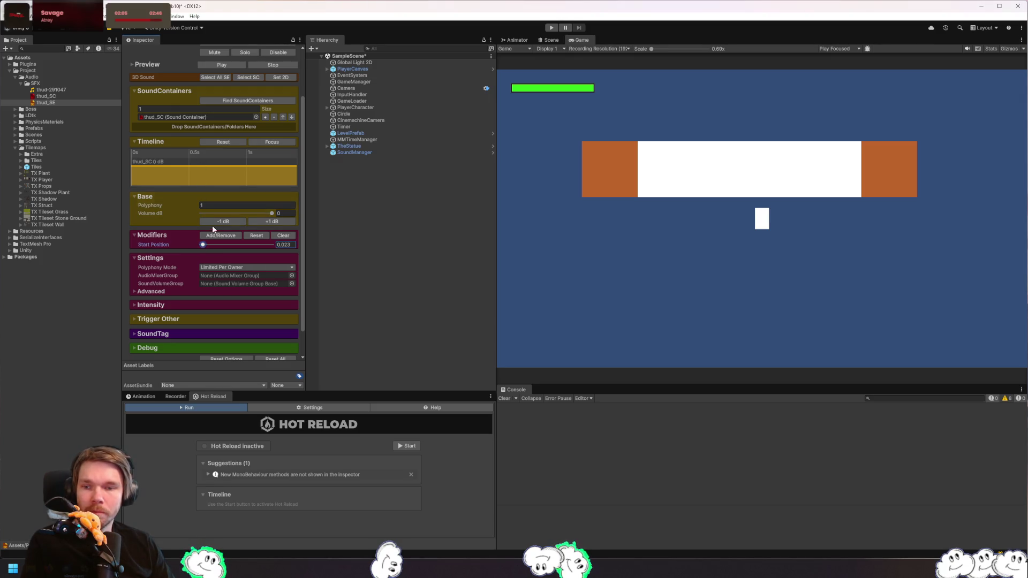
- Enter a Start Position of 0 to preview the thud from its beginning, then set 0.1
left_click(218, 66)
left_click(292, 245)
key("BackSpace")
type("0")
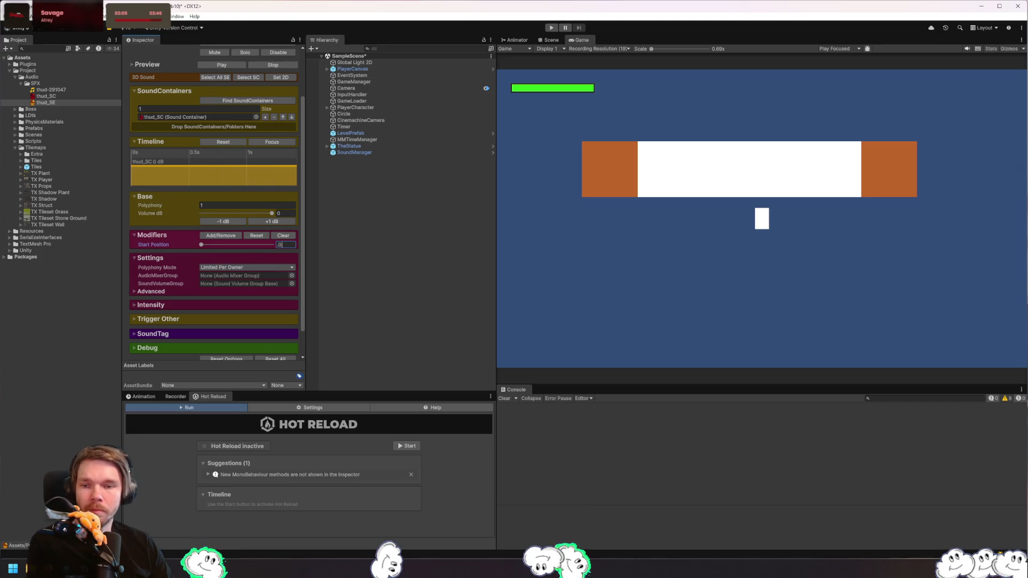
key("Return")
left_click(219, 66)
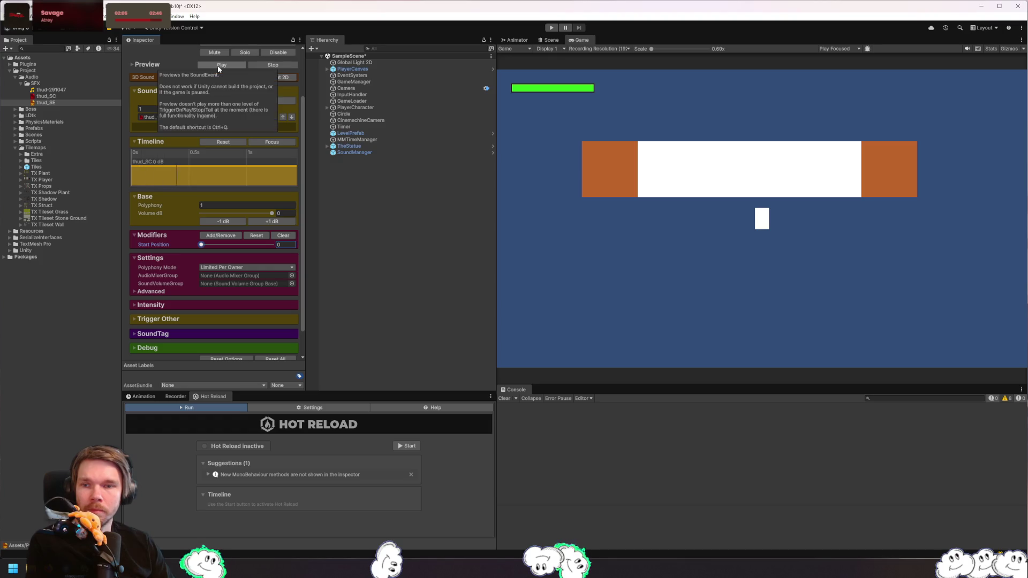
left_click(289, 246)
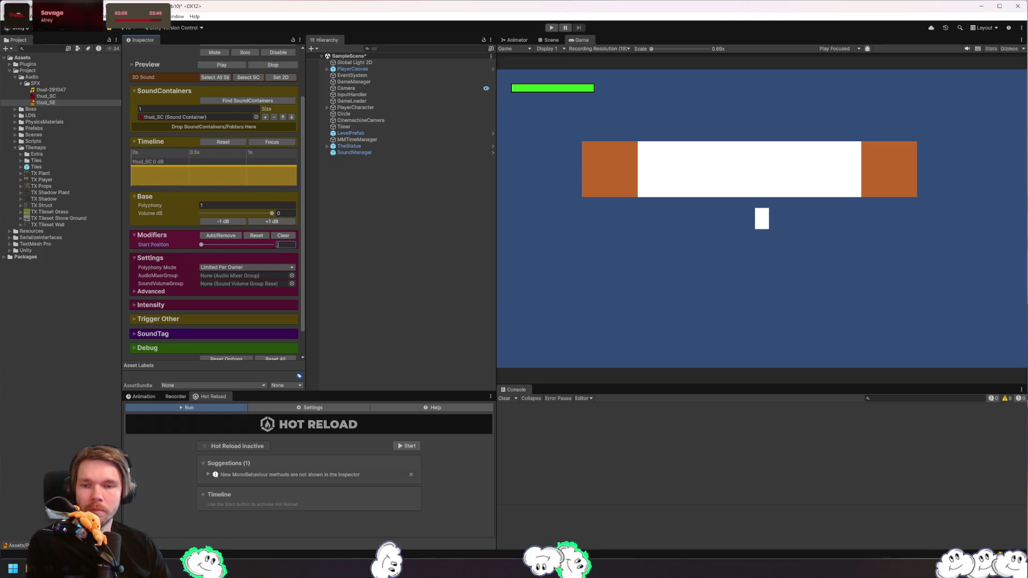
type("1")
key("Return")
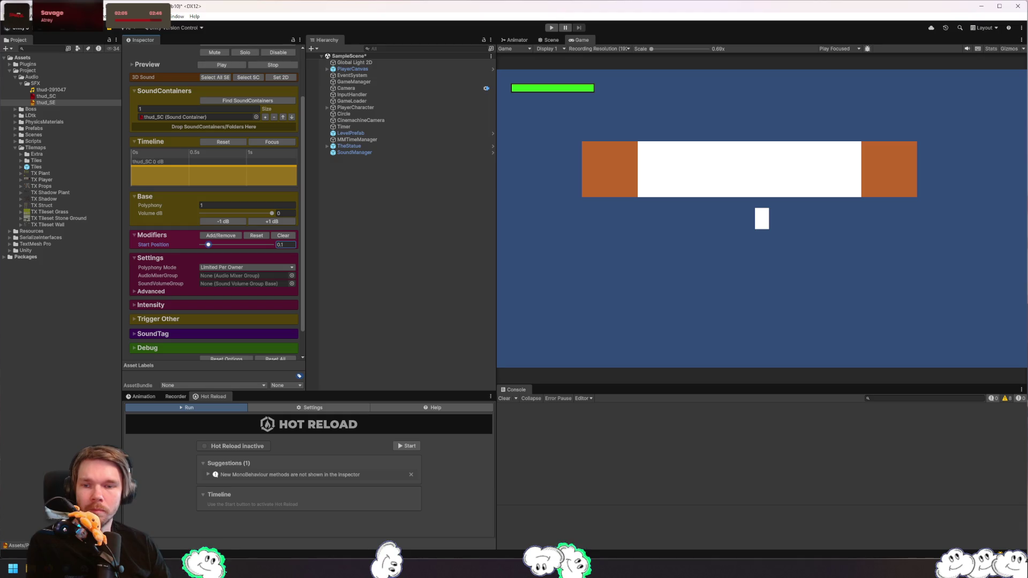
- Preview at a Start Position of 0.05, then settle on about 0.07 and reselect thud_SE
left_click(287, 243)
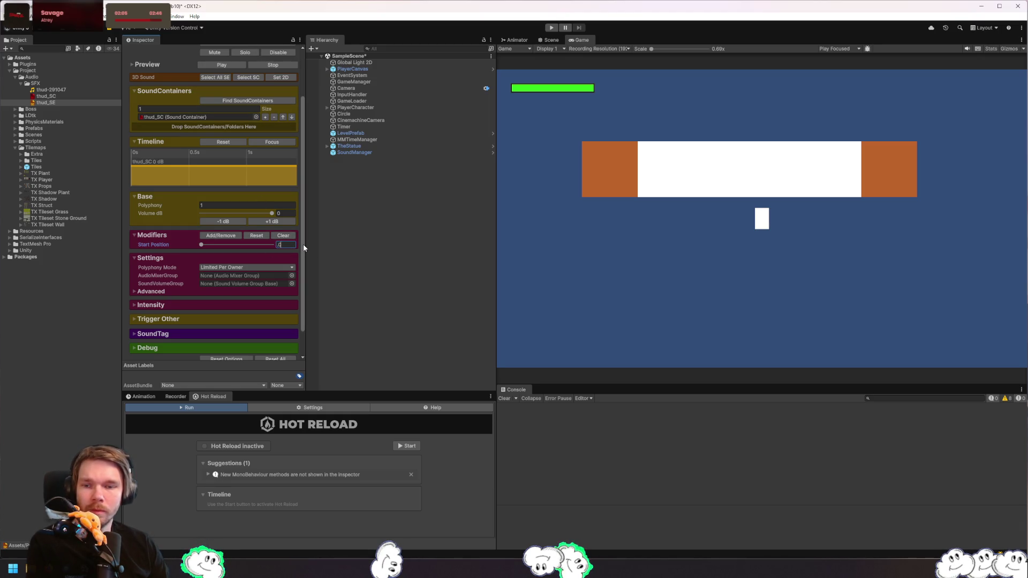
type("5")
key("Return")
left_click(222, 65)
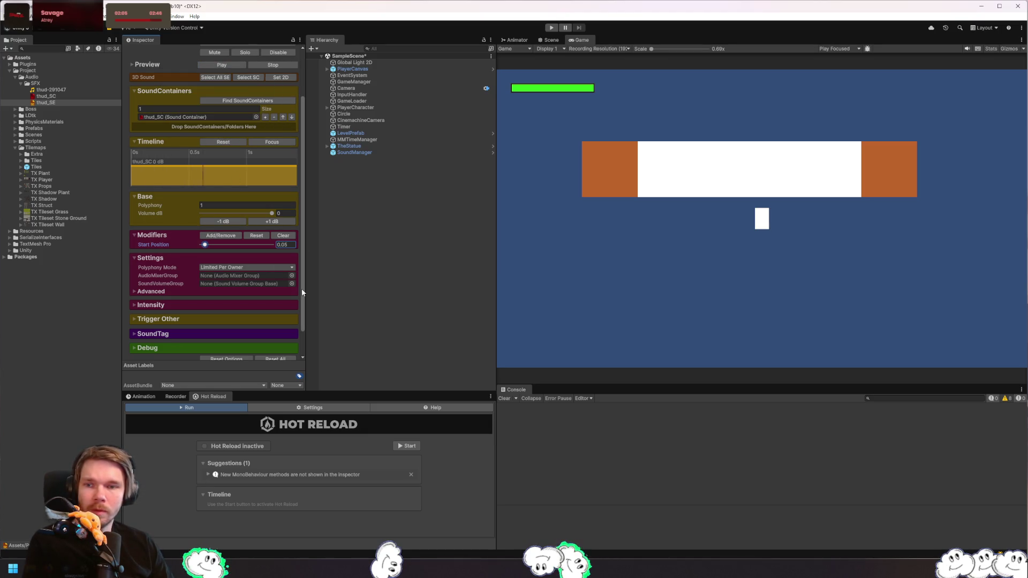
key("BackSpace")
type("7")
key("Return")
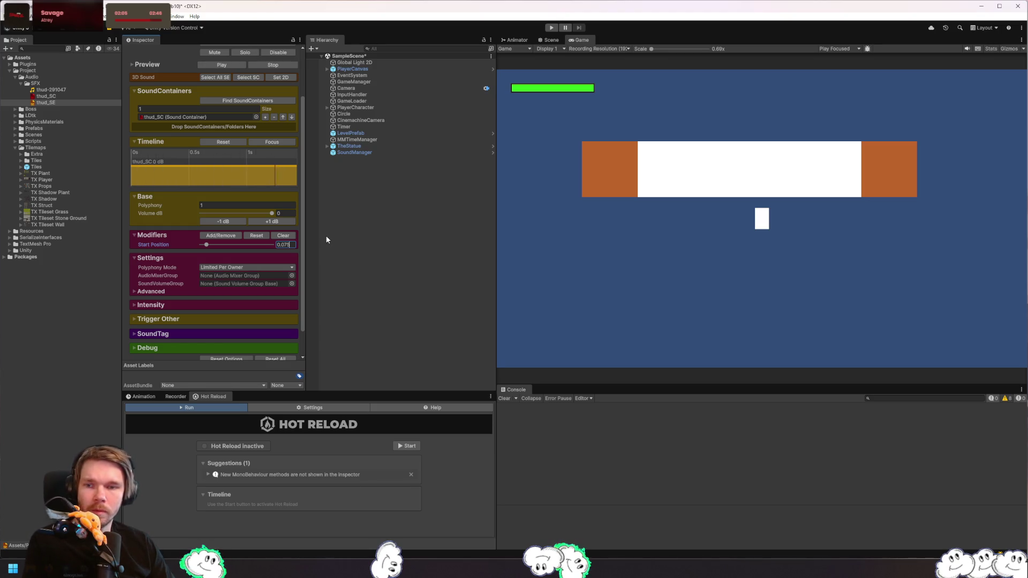
left_click(314, 245)
left_click(46, 103)
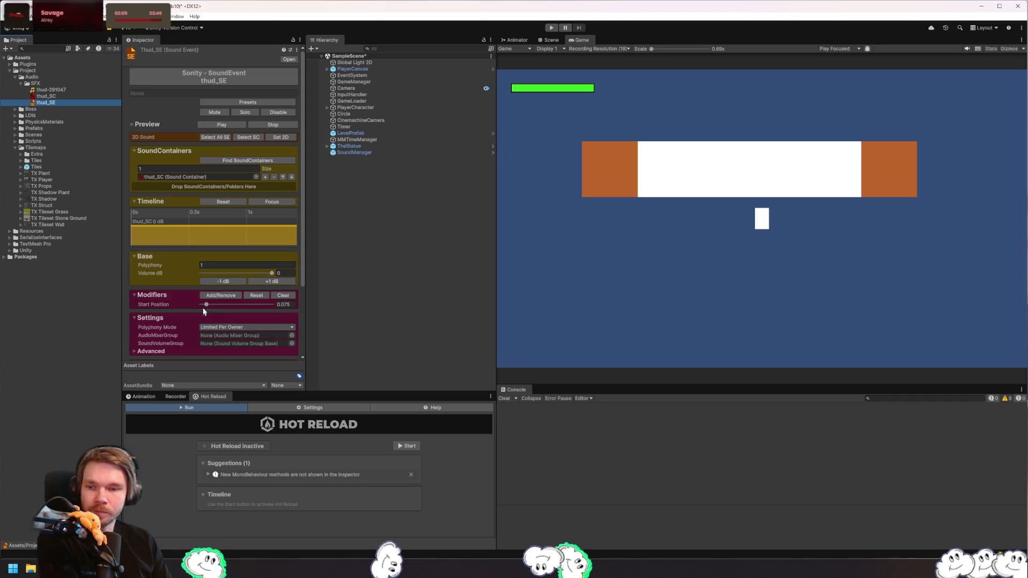
- Review the sound modifier list, then dismiss it and deselect thud_SE
left_click(220, 295)
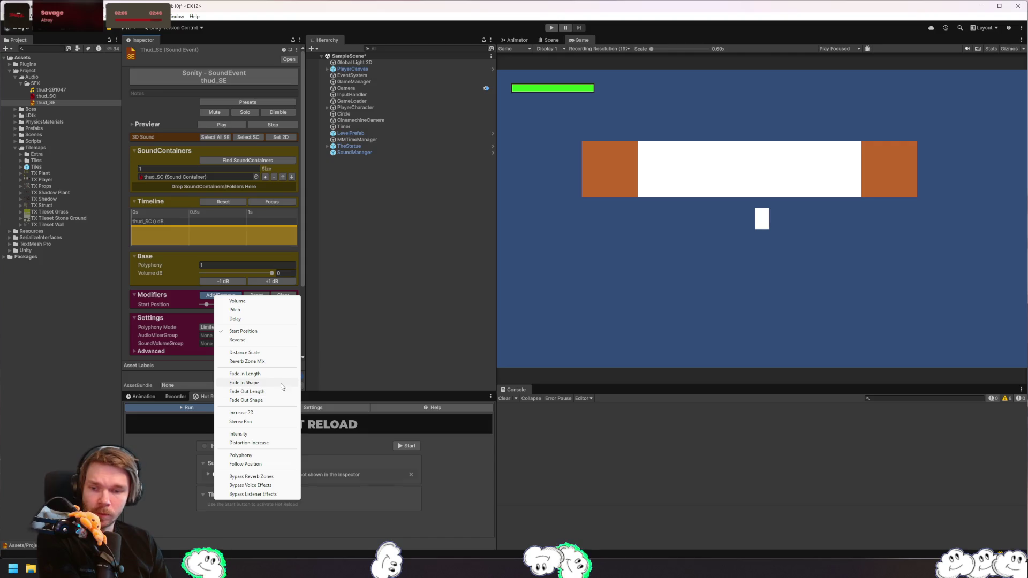
left_click(346, 266)
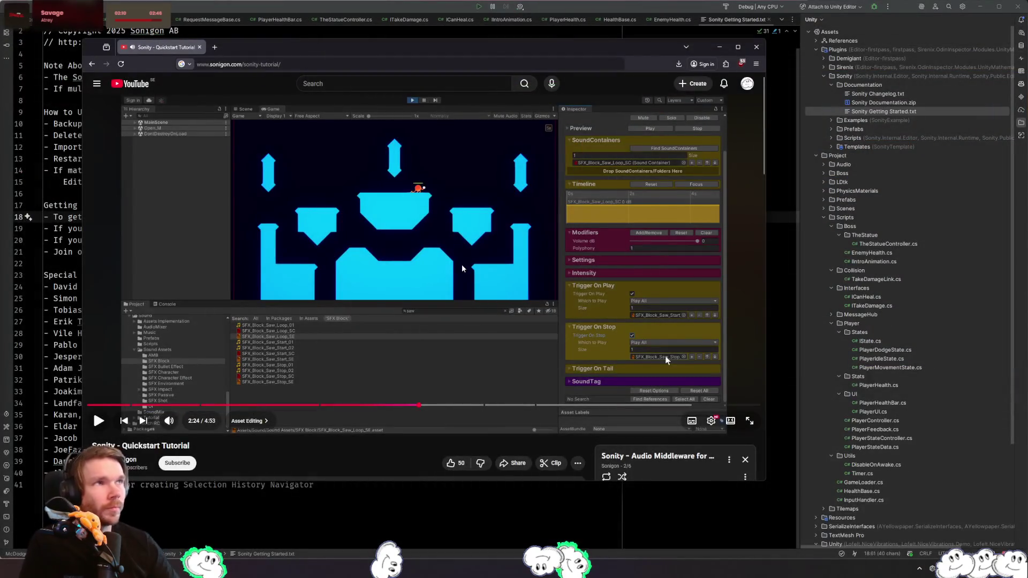
- Resume the Sonity tutorial and watch it through to the GunBase SoundEvent code at 3:40
left_click(464, 269)
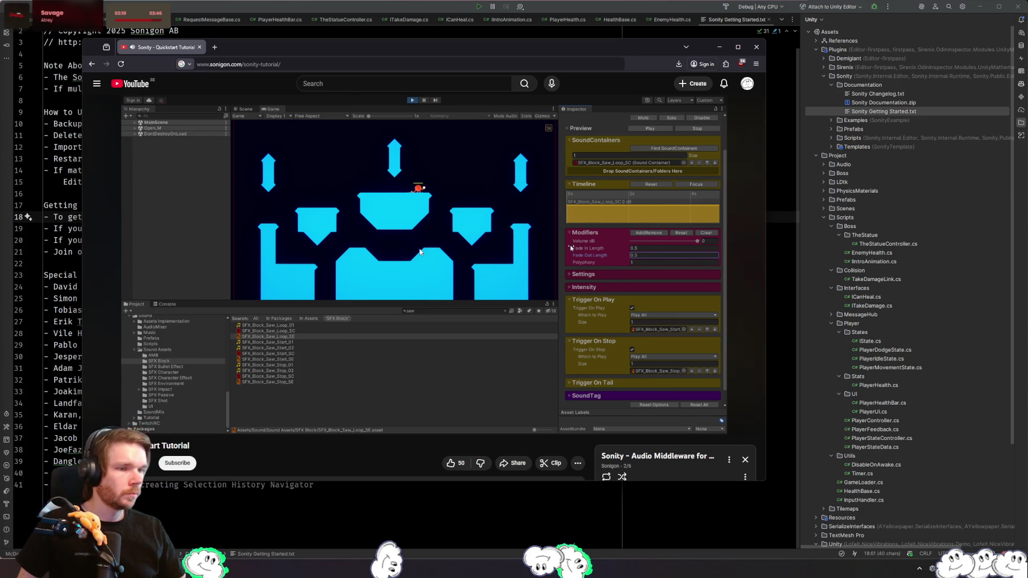
mouse_move(434, 262)
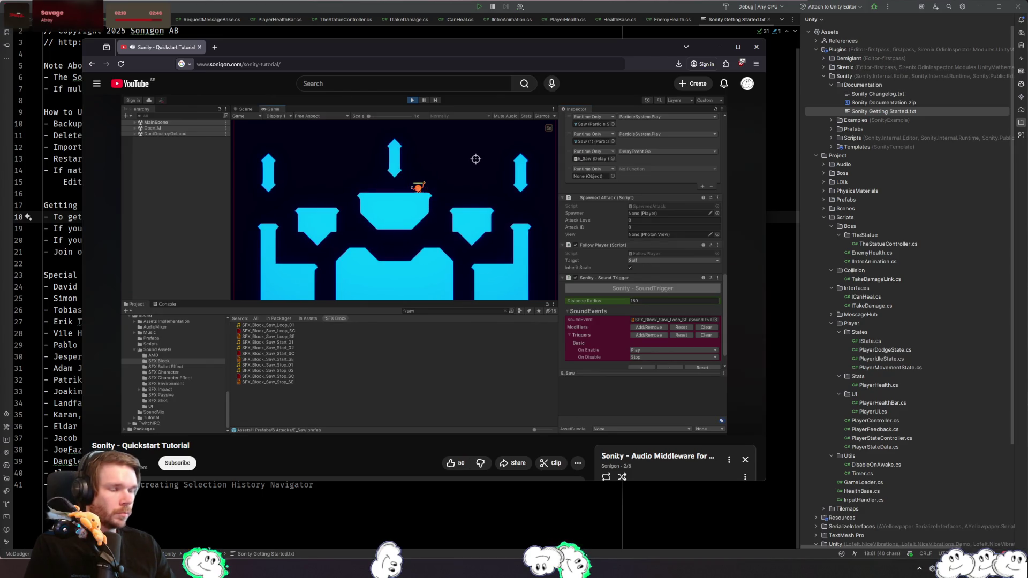
mouse_move(357, 280)
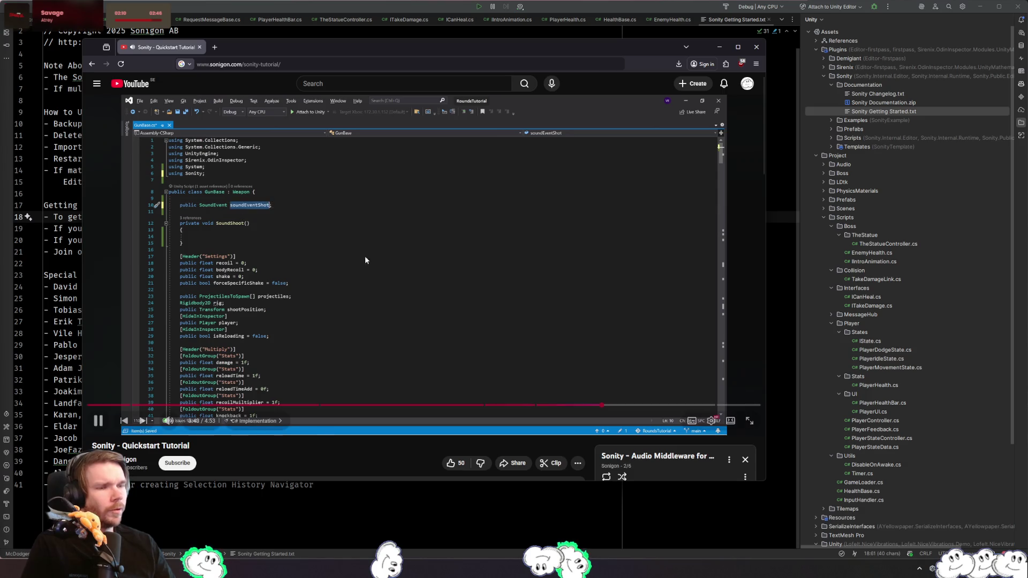
- Pause on the SoundShoot code, then resume and watch until the Weapon_Base prefab setup at 4:08
left_click(383, 258)
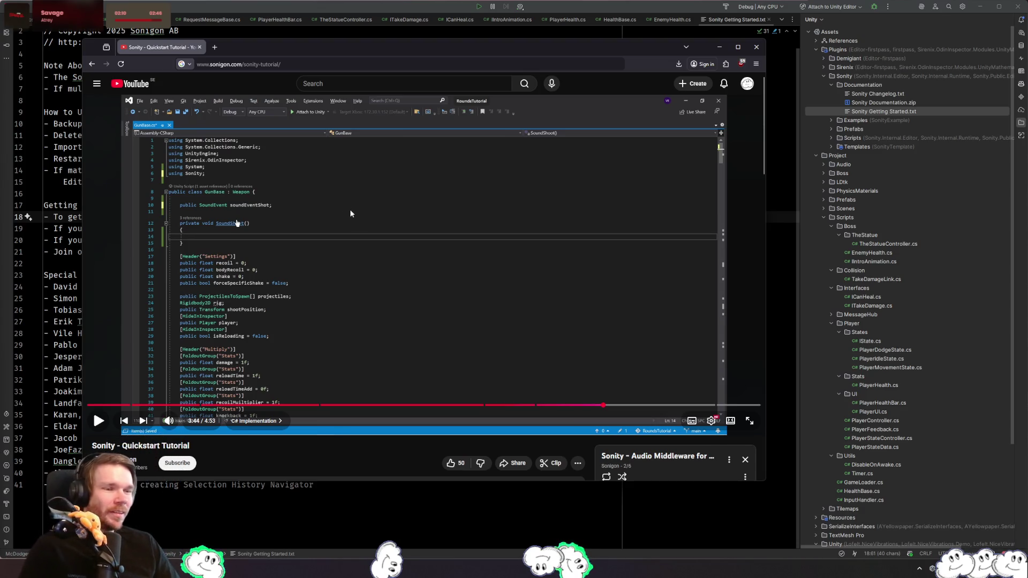
left_click(233, 204)
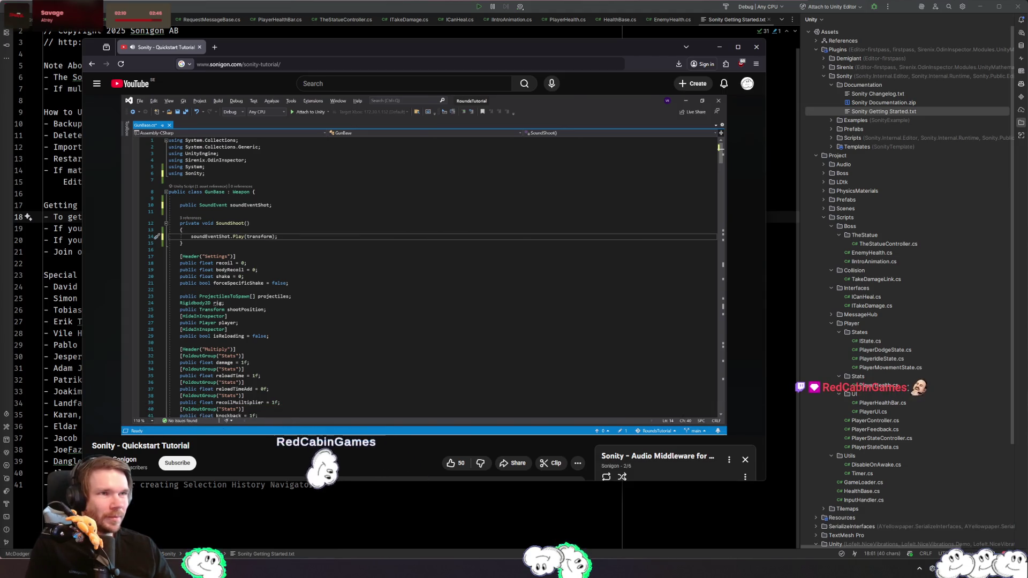
mouse_move(360, 234)
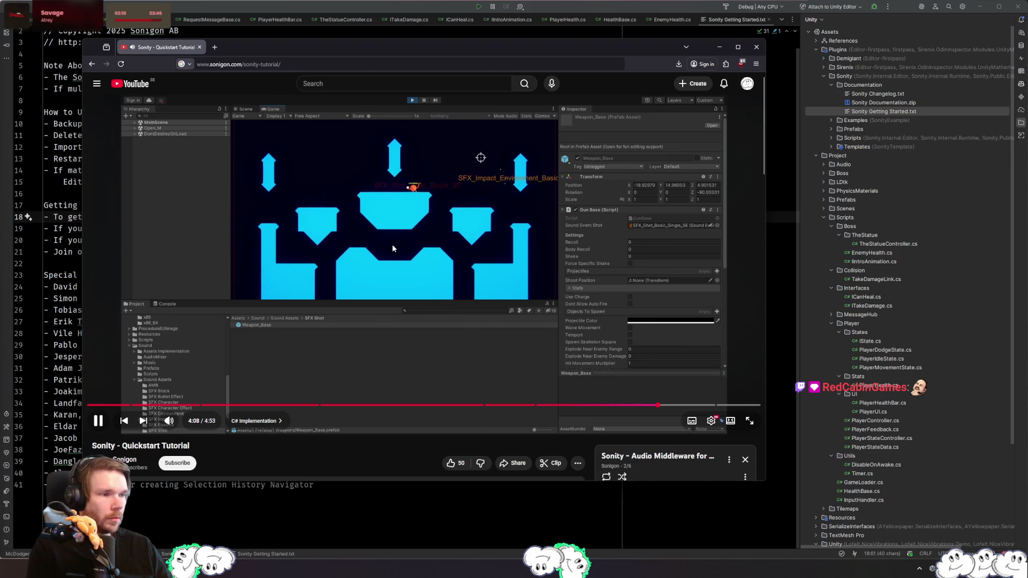
- Briefly pause the tutorial, then let it play through the SoundEvent settings to the 4:35 Outro
left_click(406, 233)
left_click(436, 223)
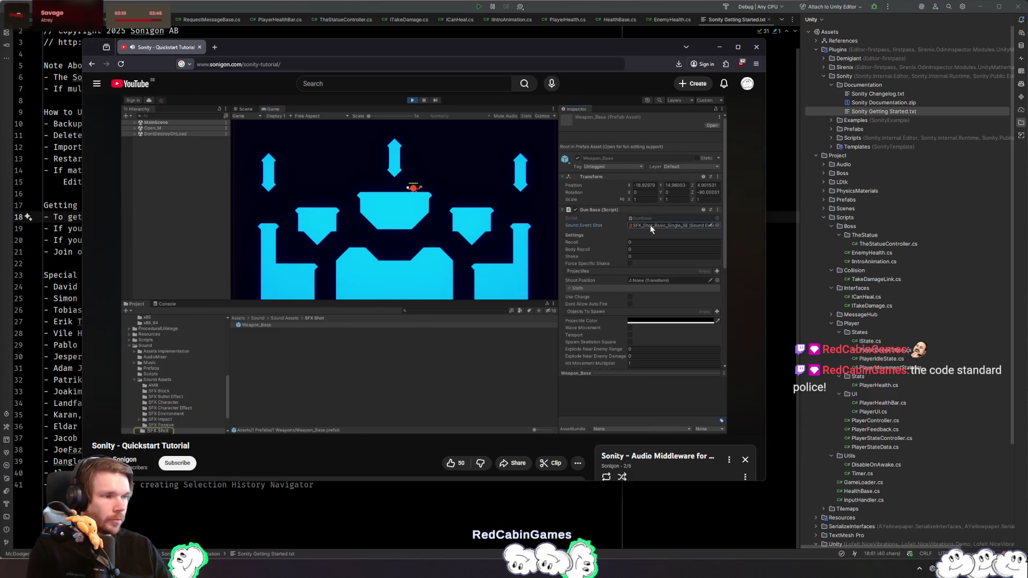
mouse_move(387, 179)
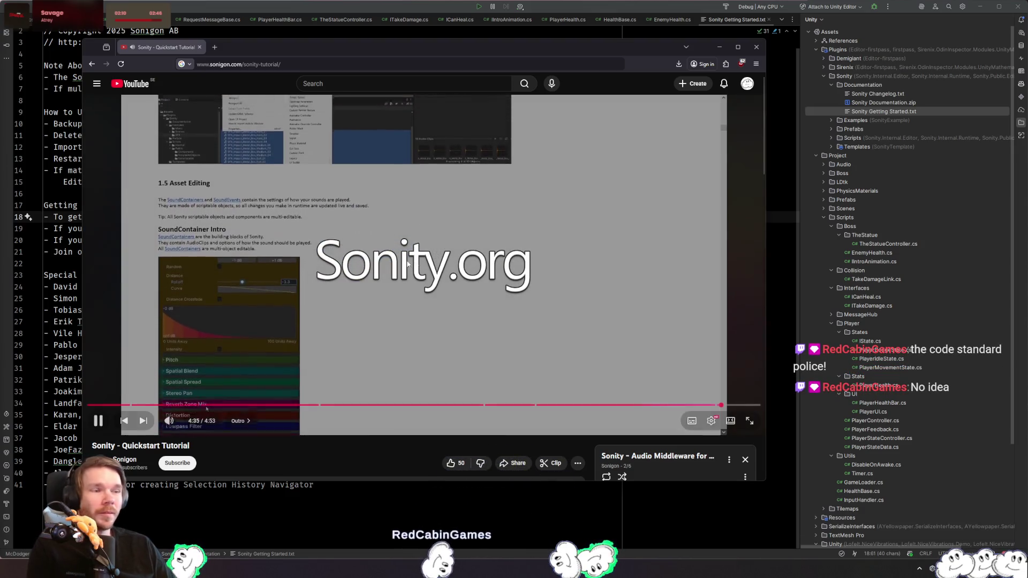
- Pause the tutorial near 4:49, look over its description and comments, then minimize the browser
left_click(220, 340)
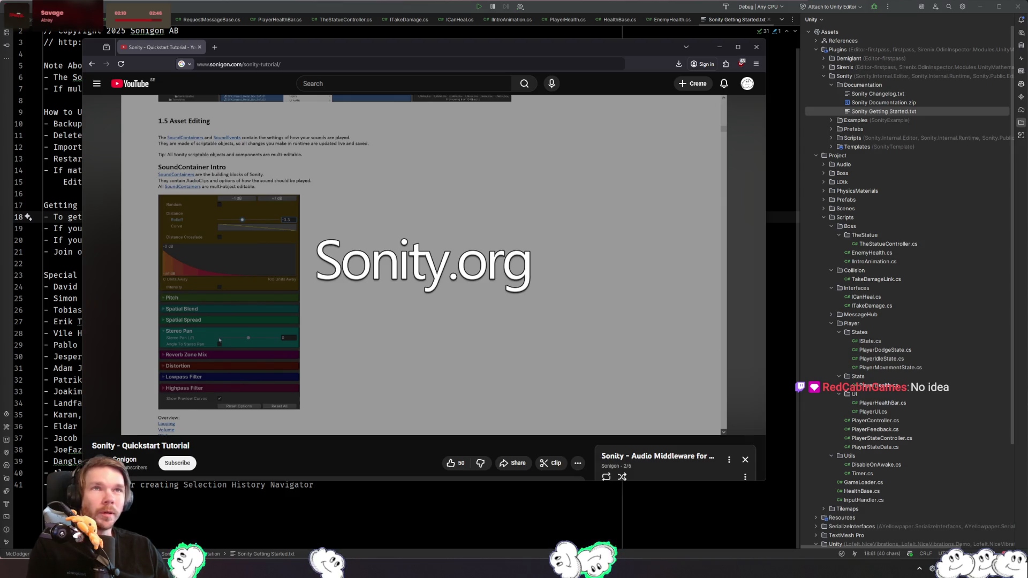
left_click(387, 182)
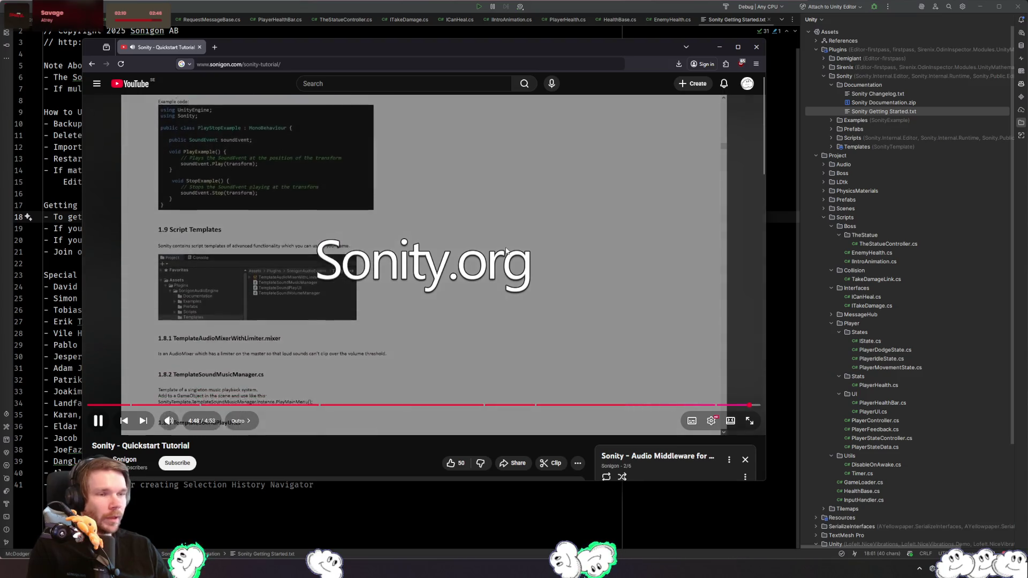
left_click(641, 240)
scroll(640, 240, "down", 3)
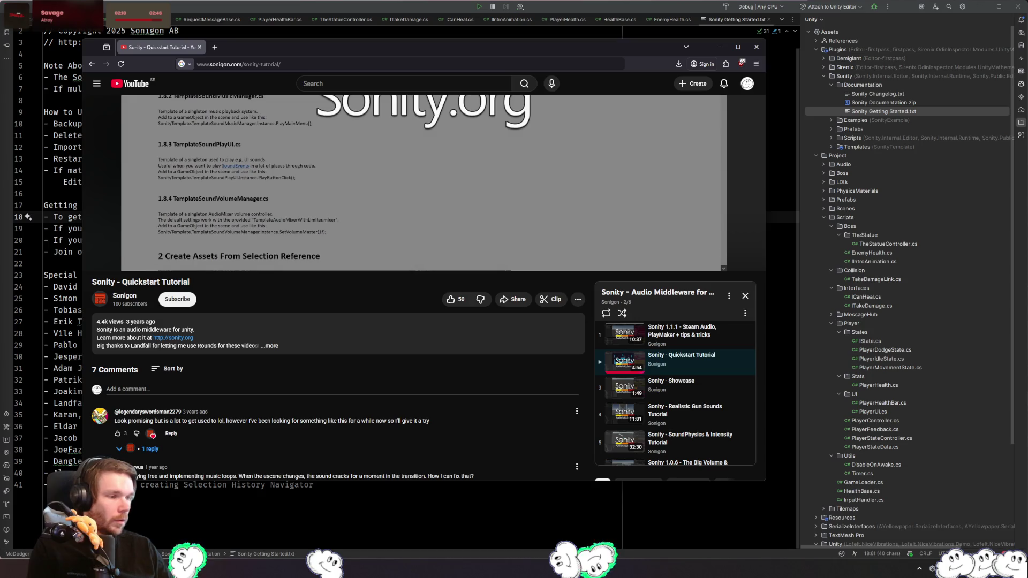
scroll(707, 356, "down", 1)
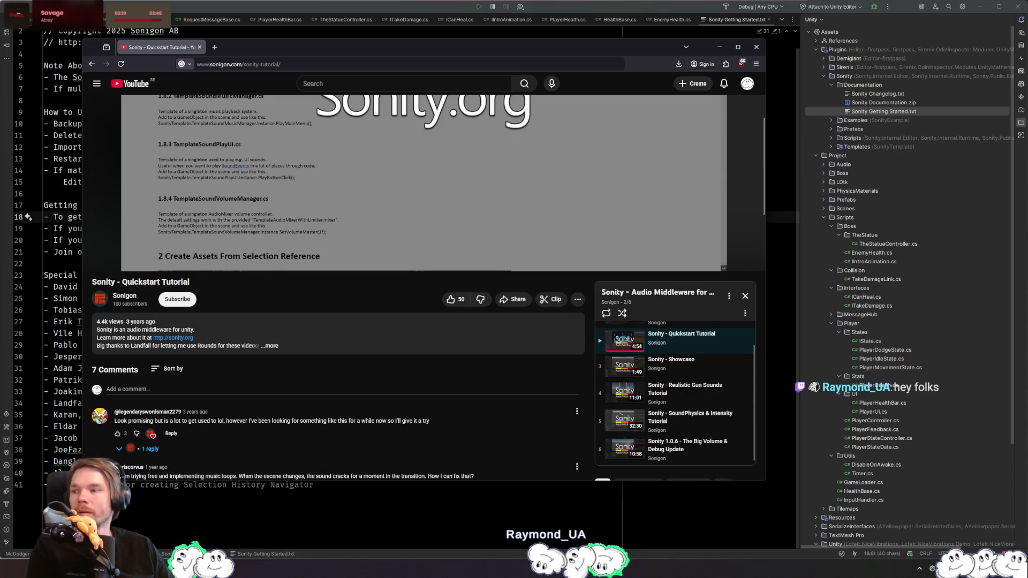
left_click(720, 47)
- Switch through recent files in Rider and land in PlayerController.cs
left_click(288, 69)
key("ctrl+Tab")
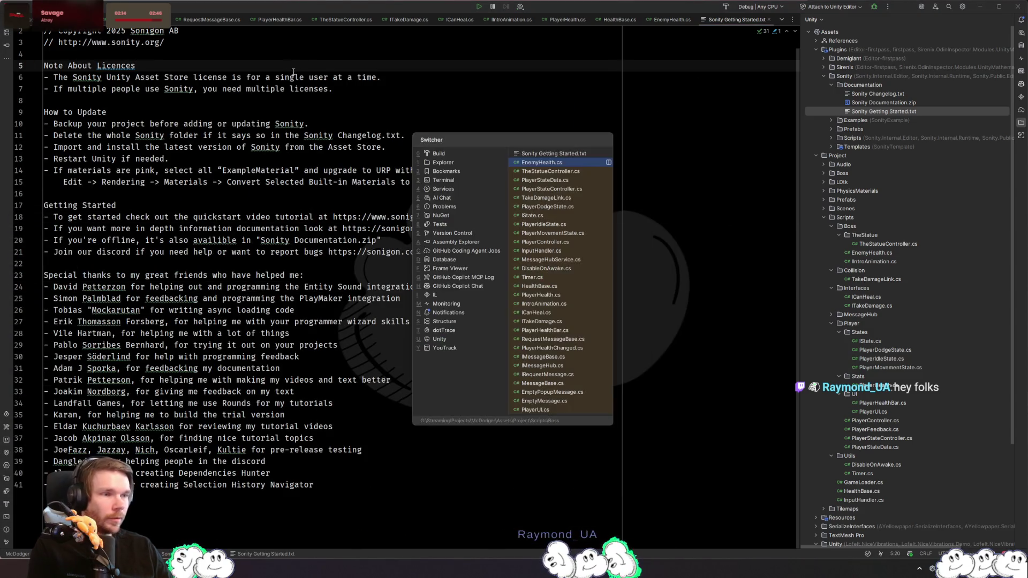
key("ctrl+Tab")
key("ctrl+Tab")
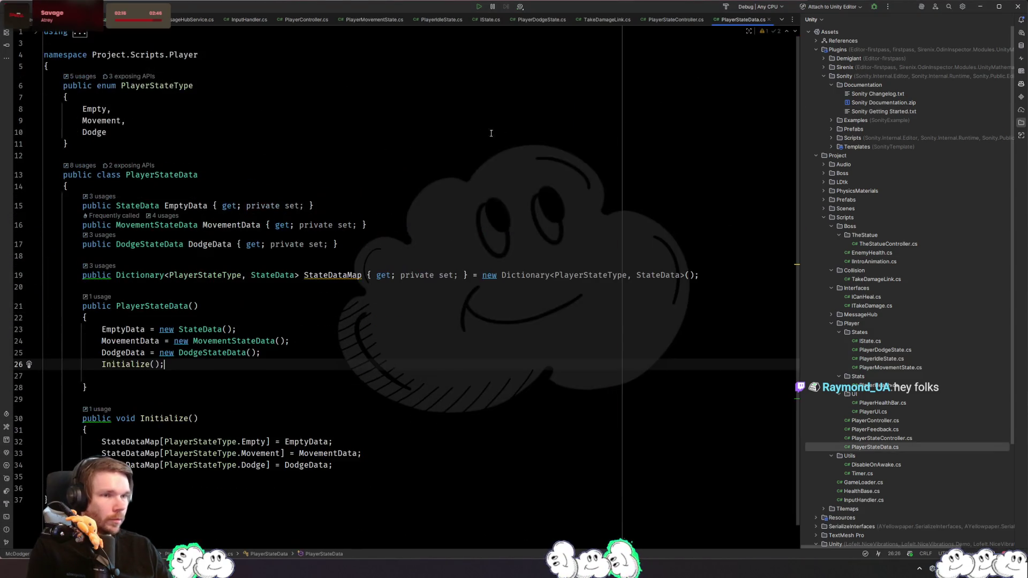
double_click(906, 422)
key("ctrl+Tab")
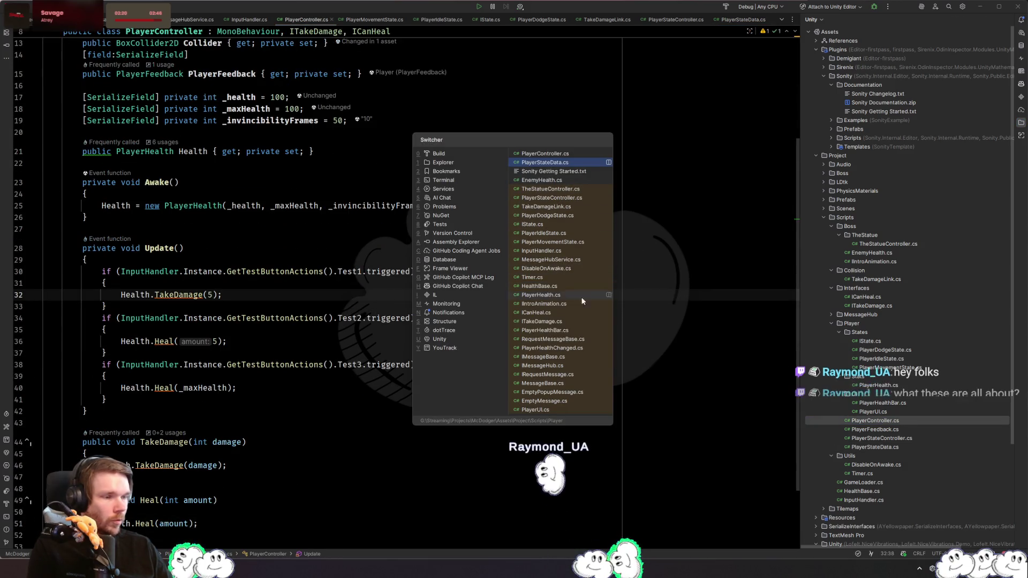
left_click(179, 182)
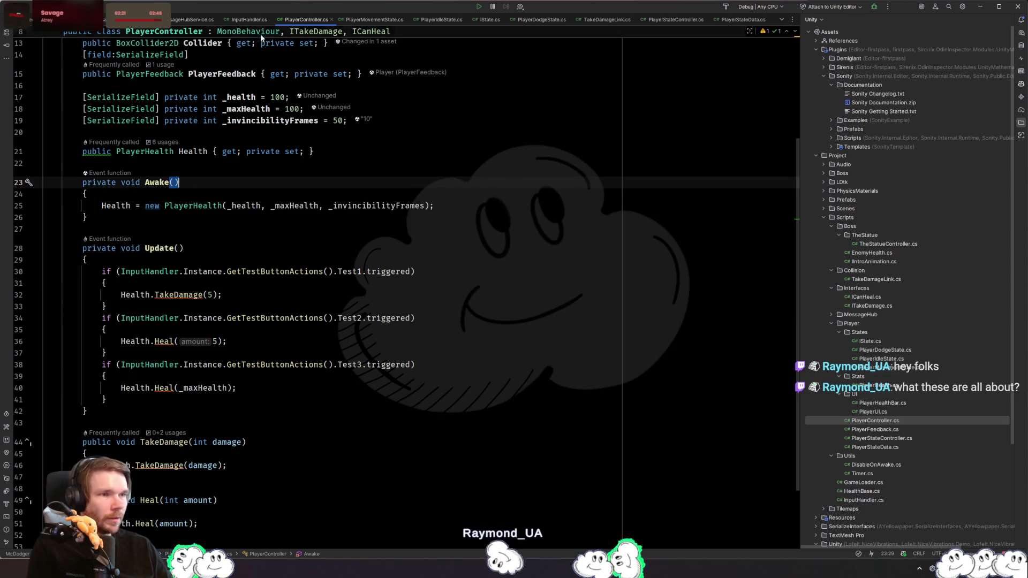
- Close the open script tabs, including MessageHubService.cs, ITakeDamage.cs, InputHandler.cs and EmptyMessage.cs
middle_click(193, 19)
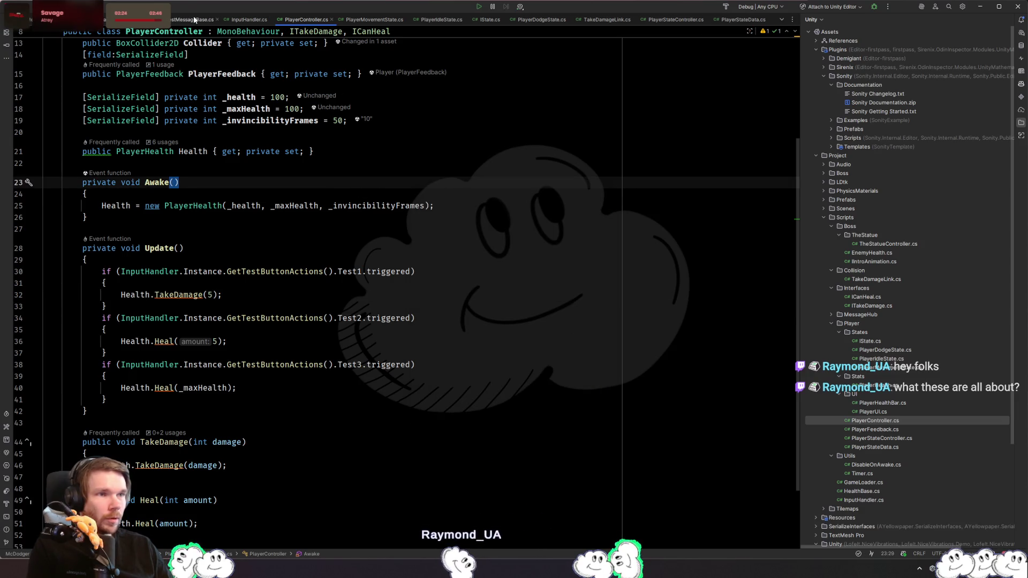
middle_click(195, 19)
middle_click(195, 20)
middle_click(195, 19)
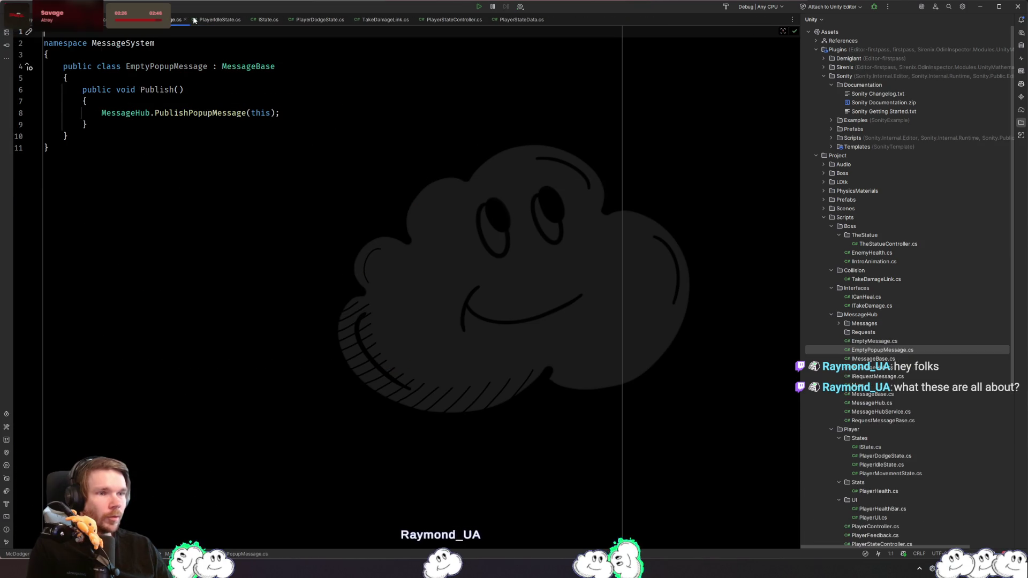
middle_click(194, 19)
middle_click(195, 19)
middle_click(195, 19)
middle_click(195, 19)
middle_click(195, 20)
middle_click(194, 20)
middle_click(195, 19)
middle_click(172, 20)
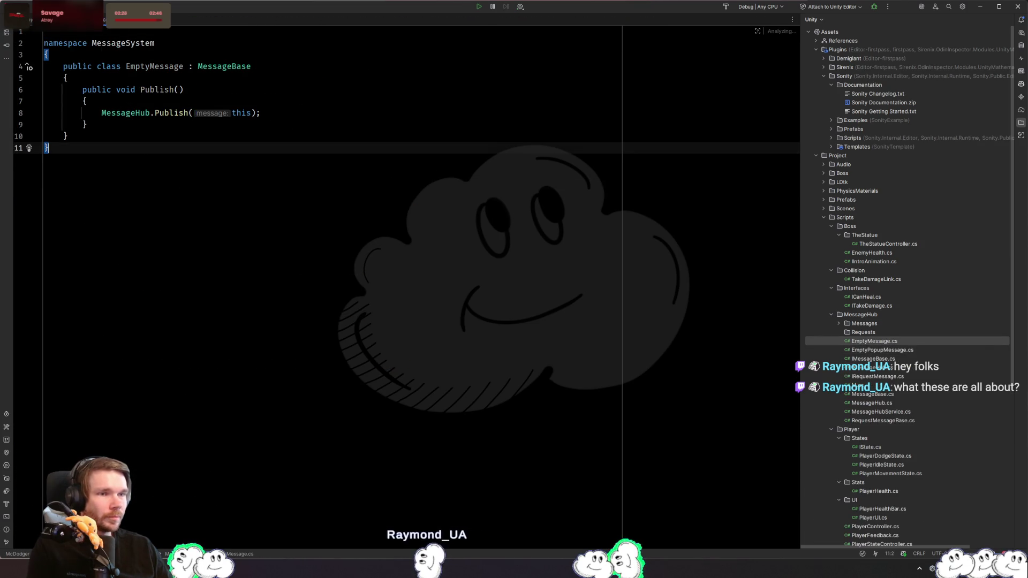
middle_click(165, 28)
- Reopen PlayerController.cs through Search Everywhere
key("ctrl+t")
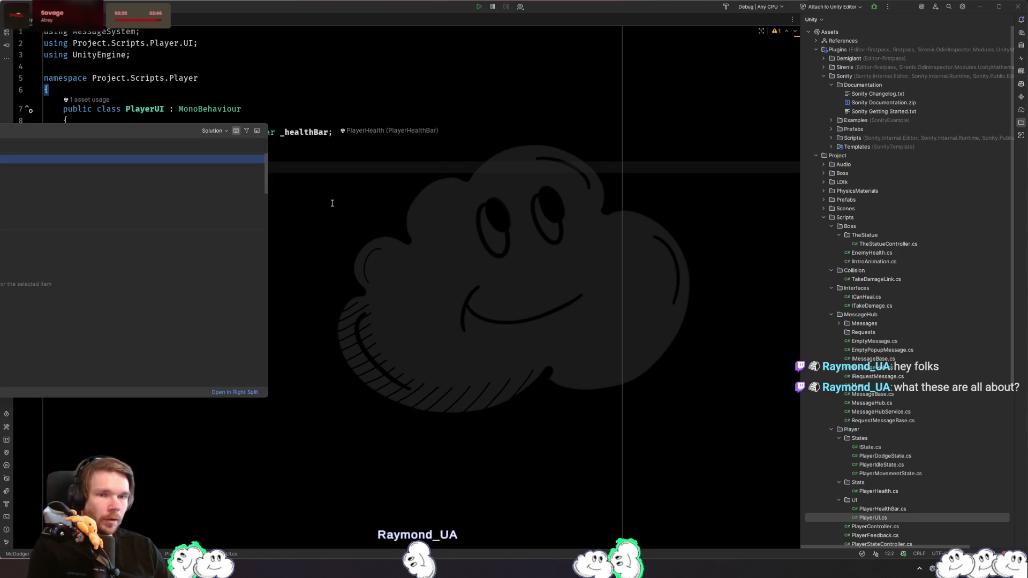
mouse_move(127, 130)
left_mouse_down()
mouse_move(602, 124)
mouse_move(549, 130)
left_mouse_up()
key("Return")
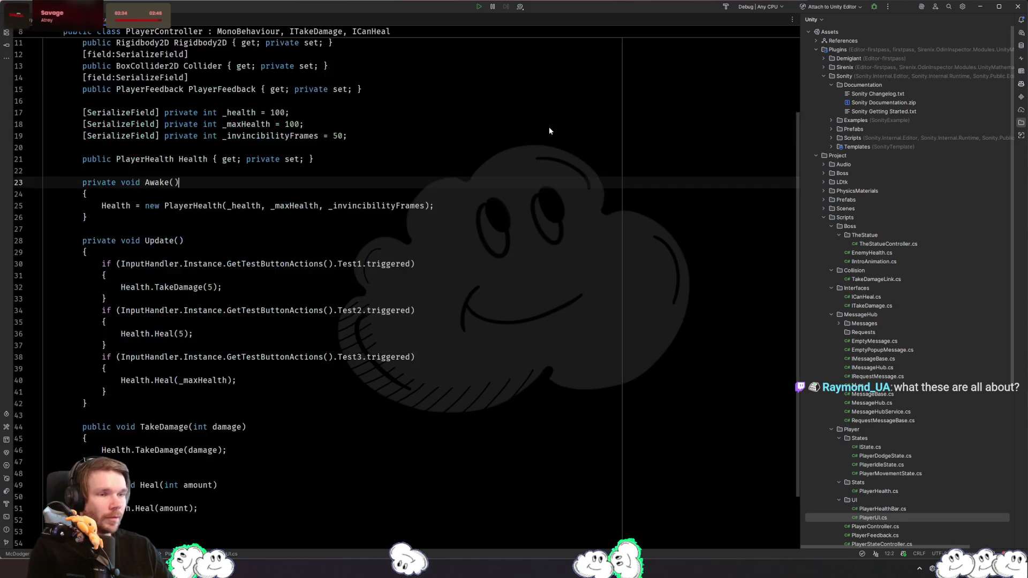
key("ctrl+t")
key("Escape")
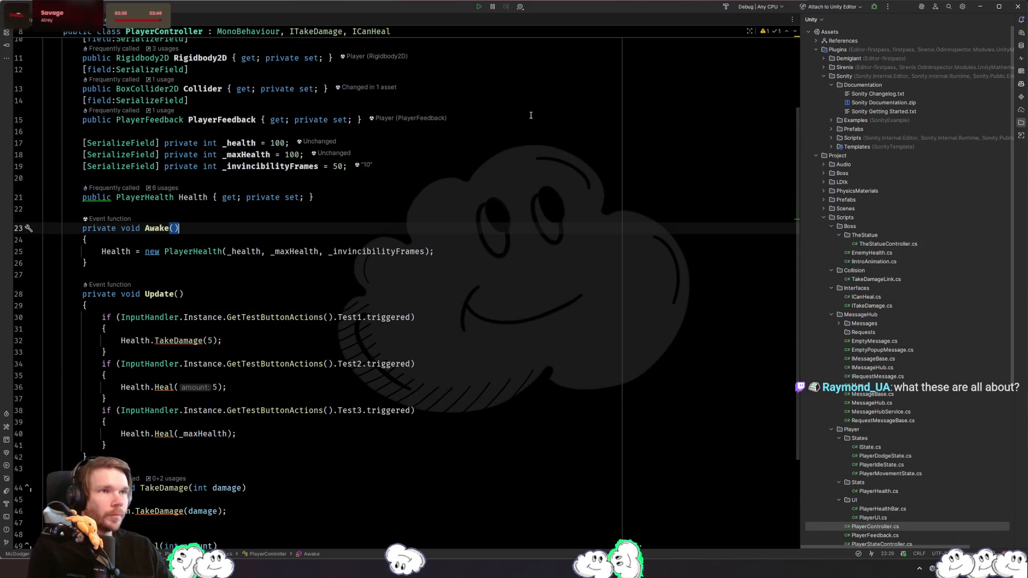
- Review PlayerController's health and max health fields (100) and invincibility frames (50)
left_click(424, 146)
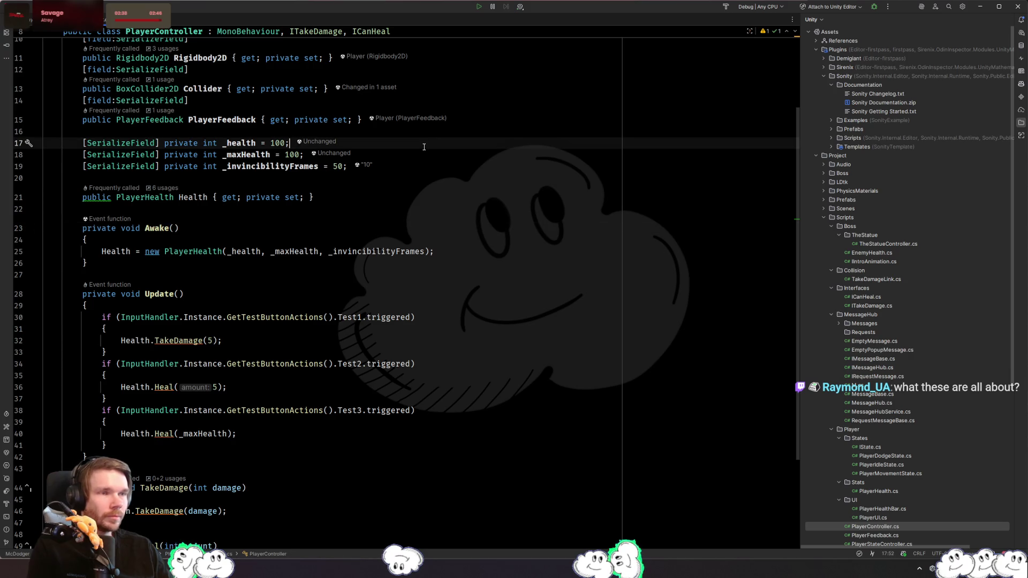
left_click(450, 166)
left_click(476, 177)
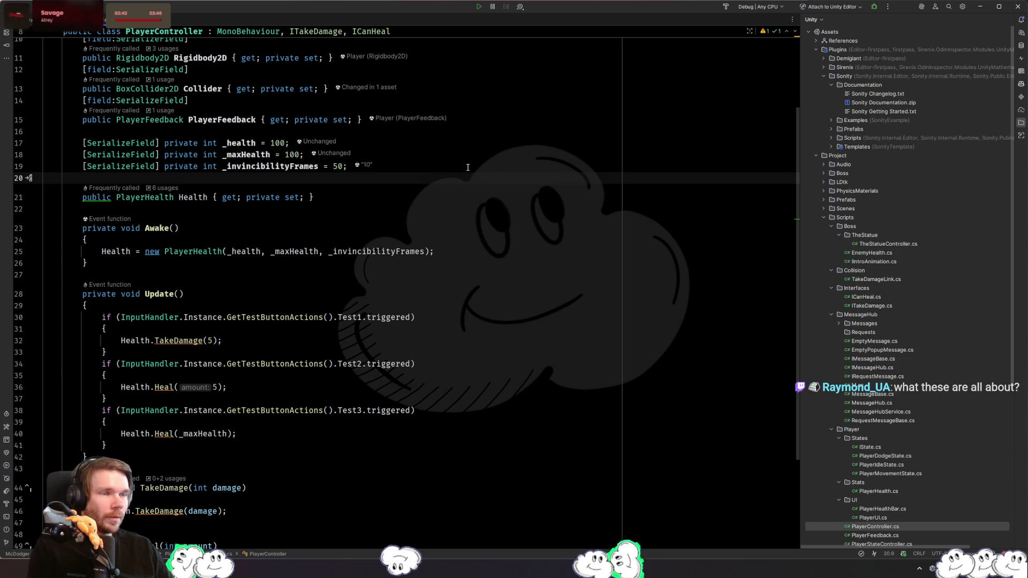
left_click(467, 168)
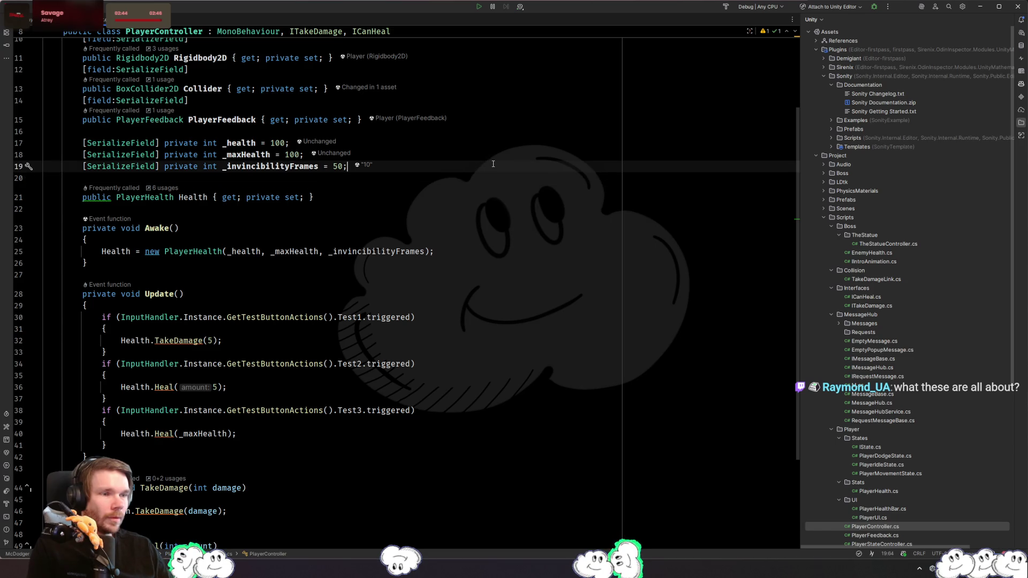
scroll(512, 155, "up", 3)
left_click(516, 183)
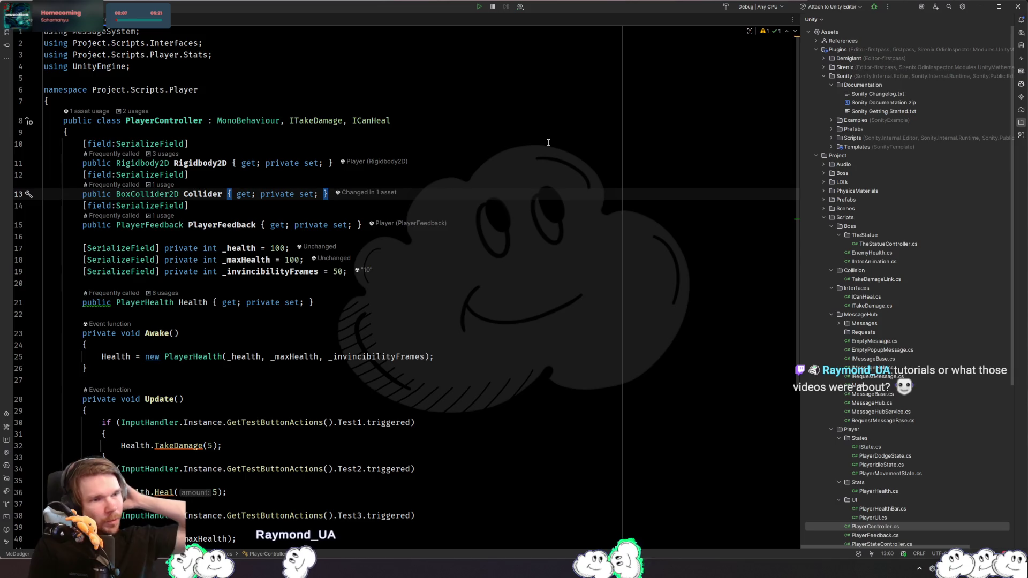
left_click(292, 248)
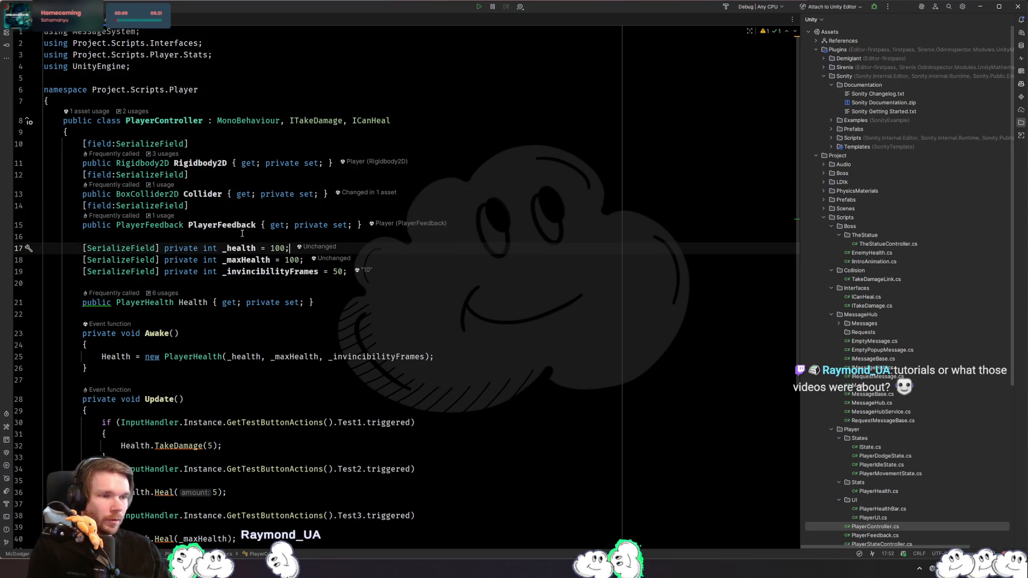
scroll(375, 268, "down", 4)
left_click_drag(631, 365, 631, 347)
key("ctrl+shift+n")
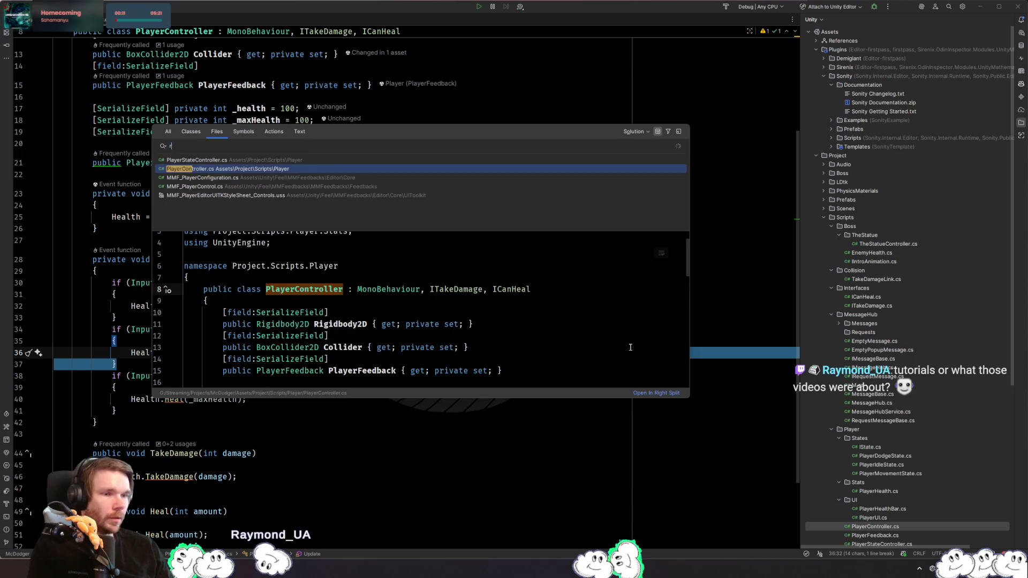
- In PlayerDodgeState.cs, duplicate the _dodgeCurve line into a SoundEvent _bounceSound field
type("dodge")
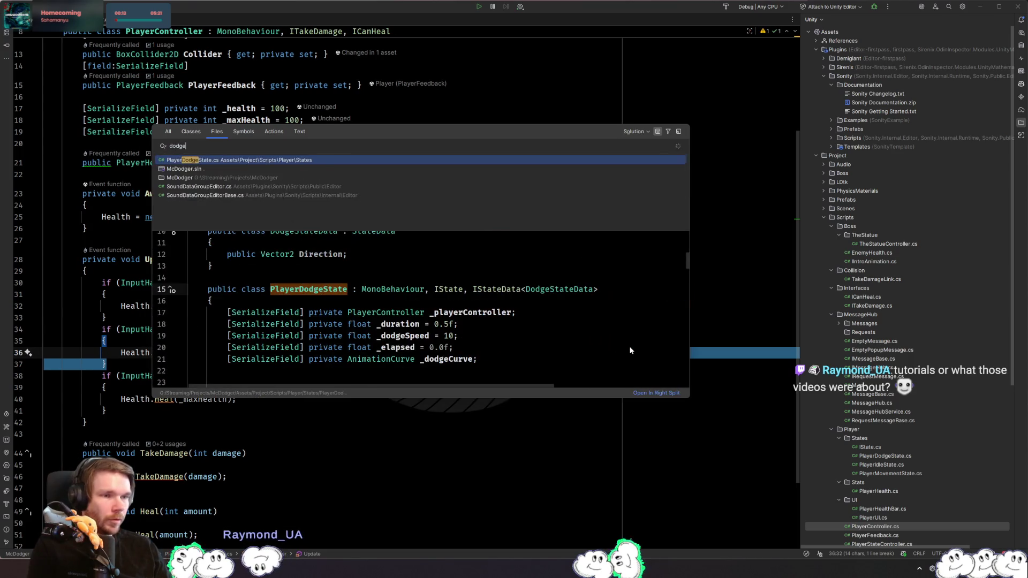
key("Return")
scroll(541, 265, "up", 15)
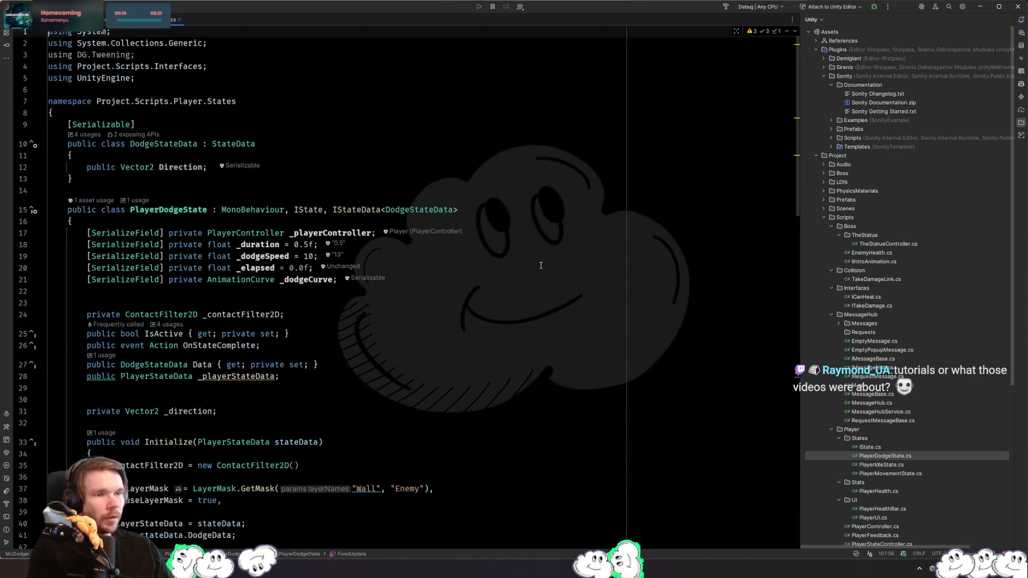
left_click(489, 277)
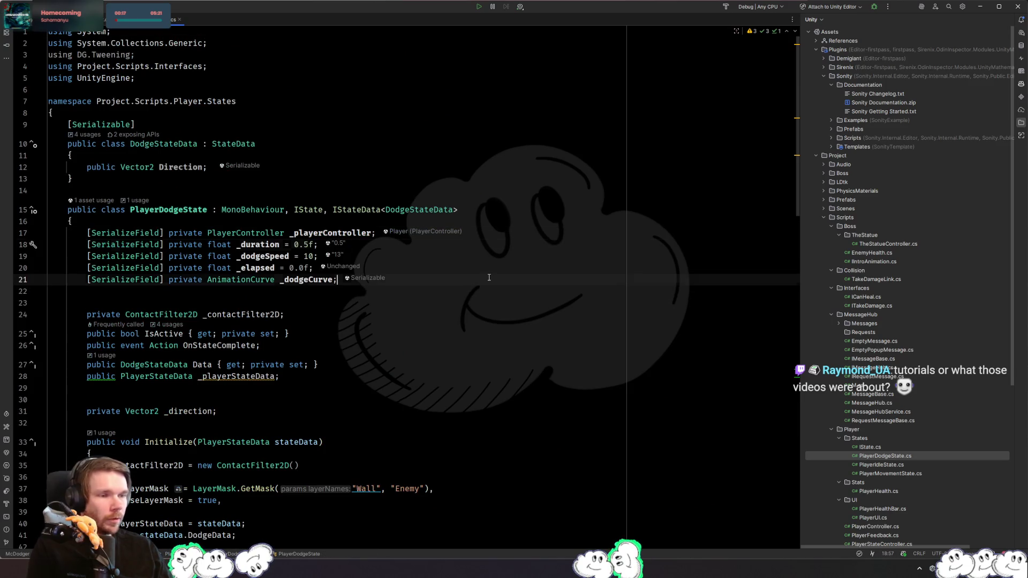
key("ctrl+d")
double_click(245, 290)
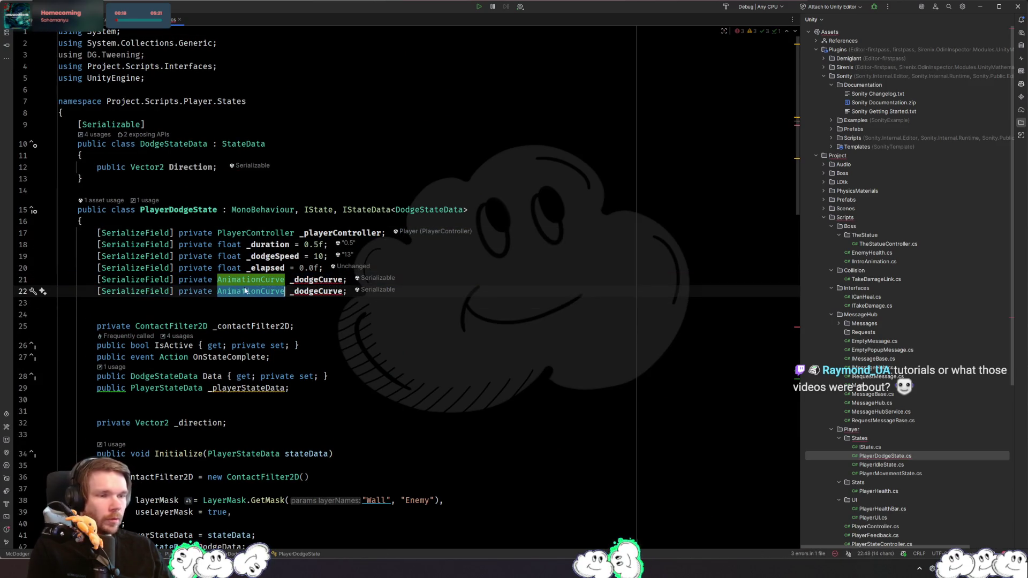
type("SourdEven")
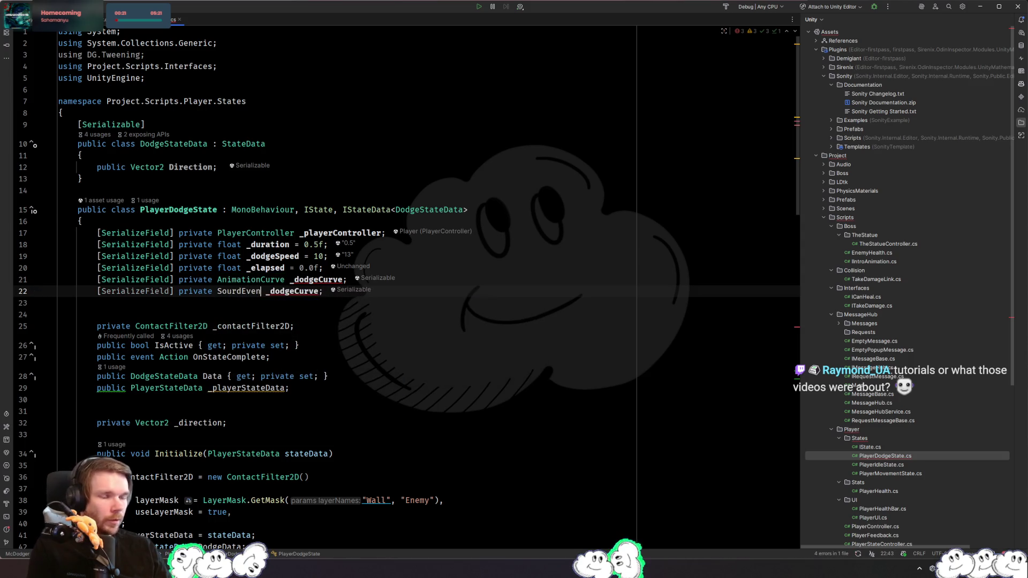
type("oundEv")
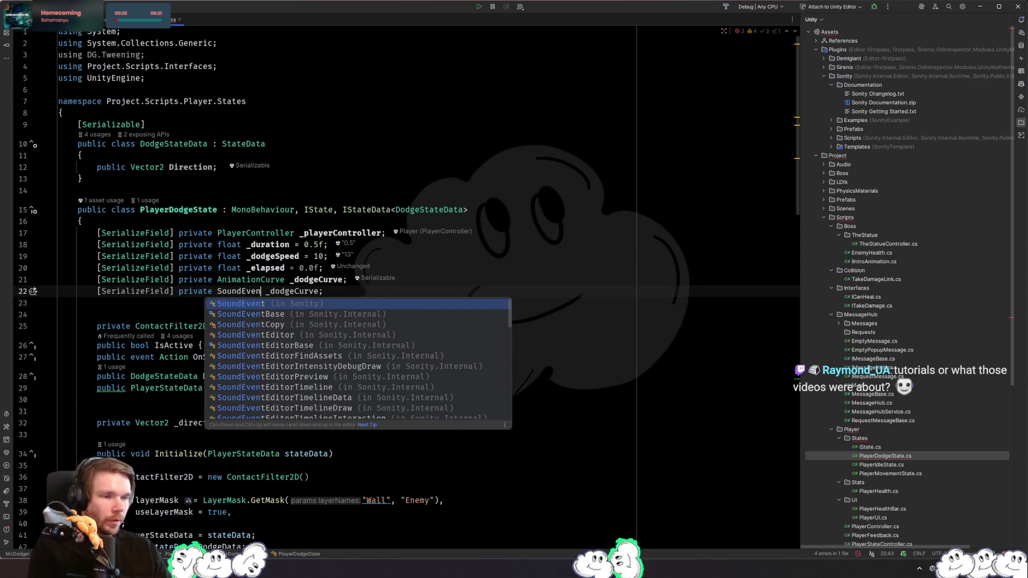
key("Return")
key("ctrl+shift+Right")
type("_bounceSoun")
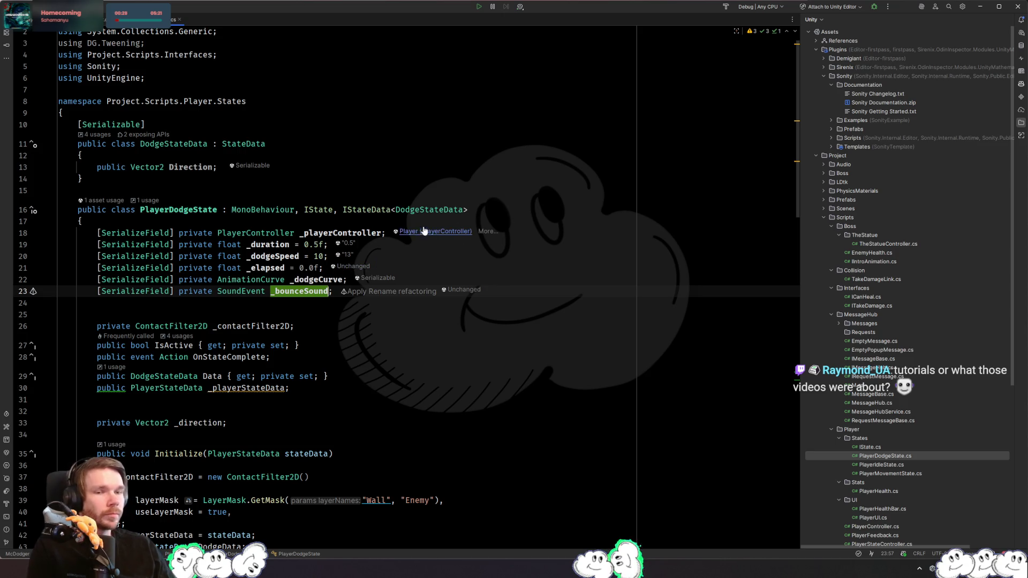
- Call _bounceSound.Play(transform) after PlayBounceScreenShake, then switch back to Unity
scroll(424, 230, "down", 8)
scroll(314, 82, "up", 3)
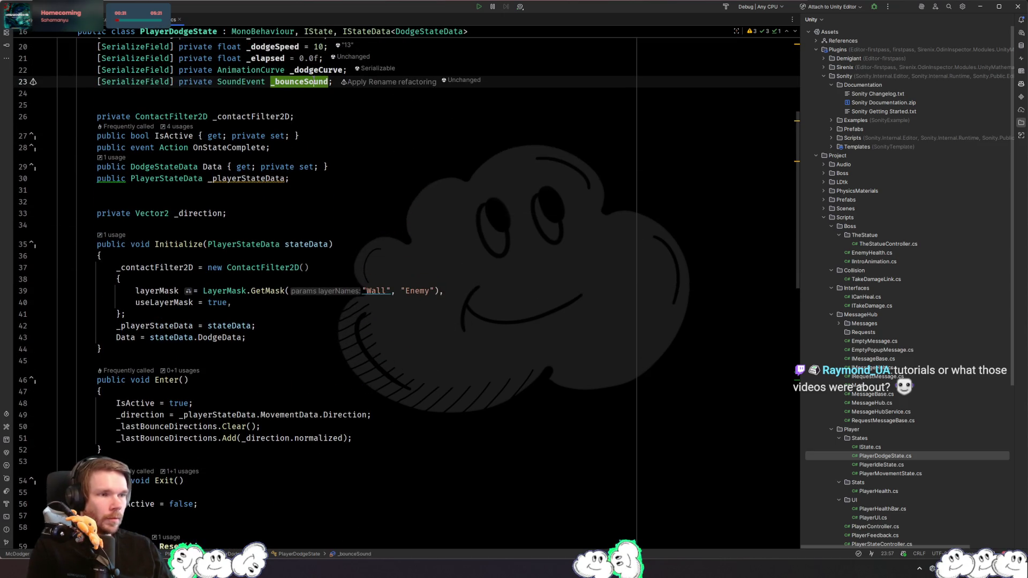
key("ctrl+End")
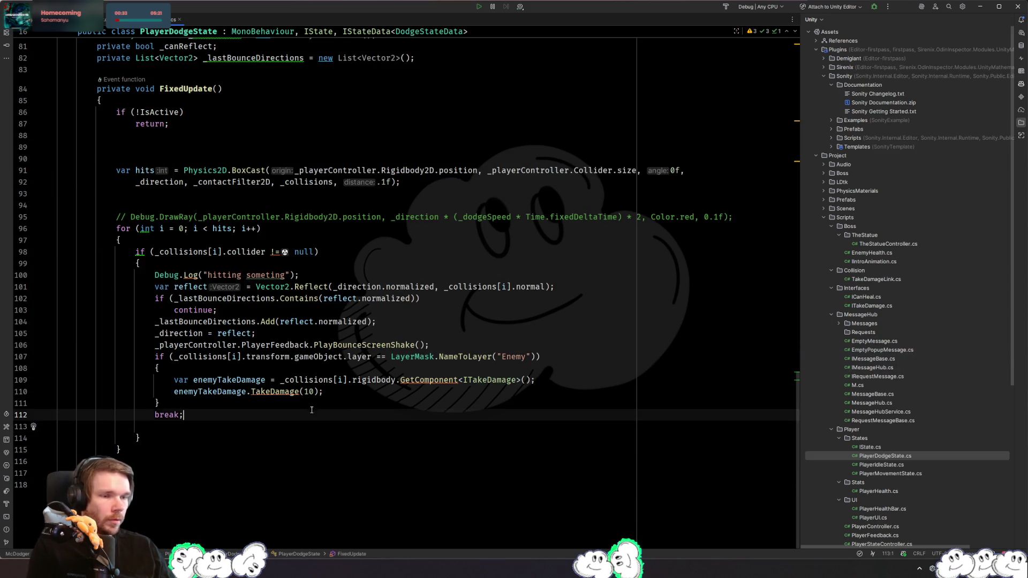
left_click(485, 343)
key("Return")
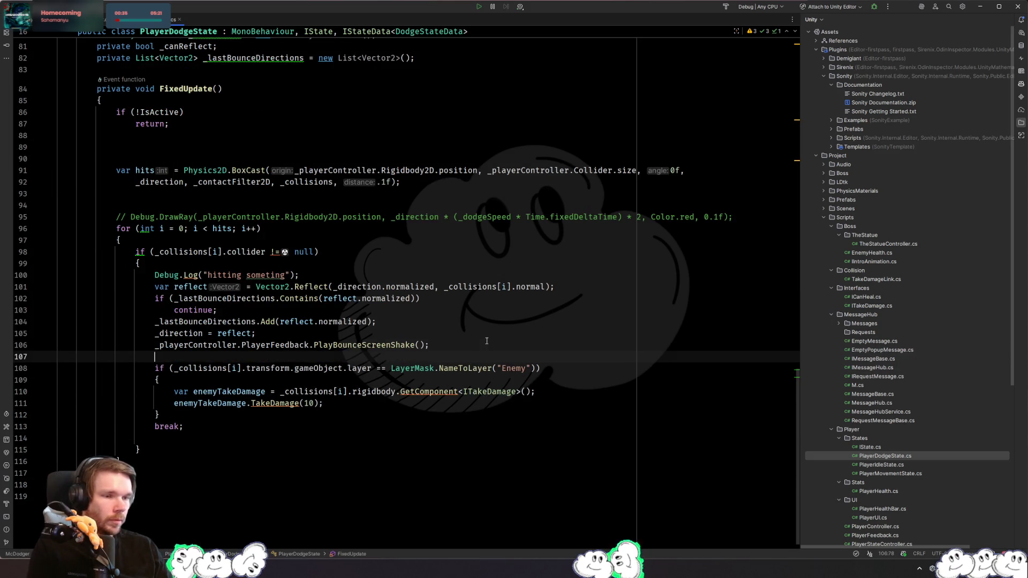
type("_bounceSound.Play(transform);")
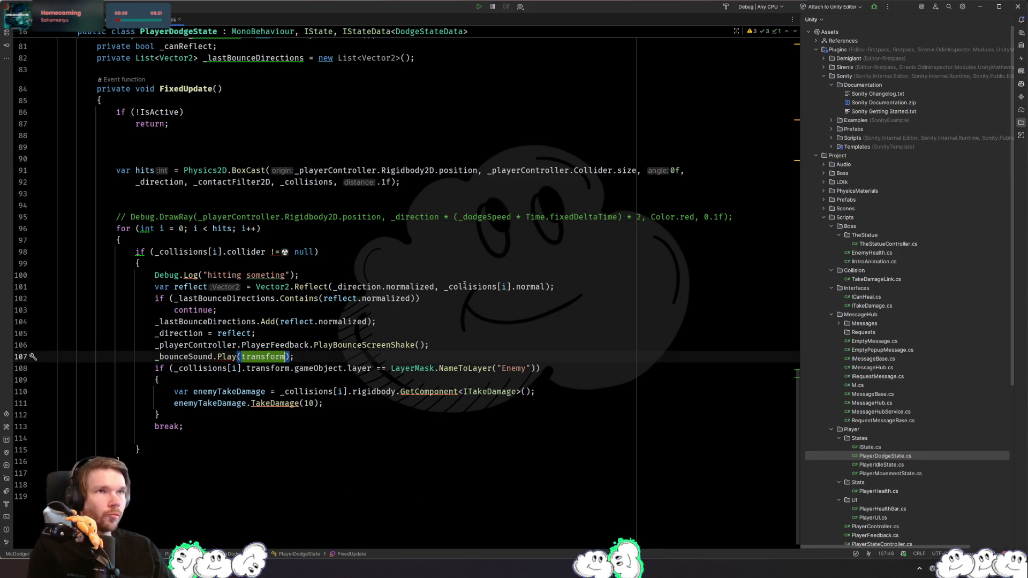
key("alt+Tab")
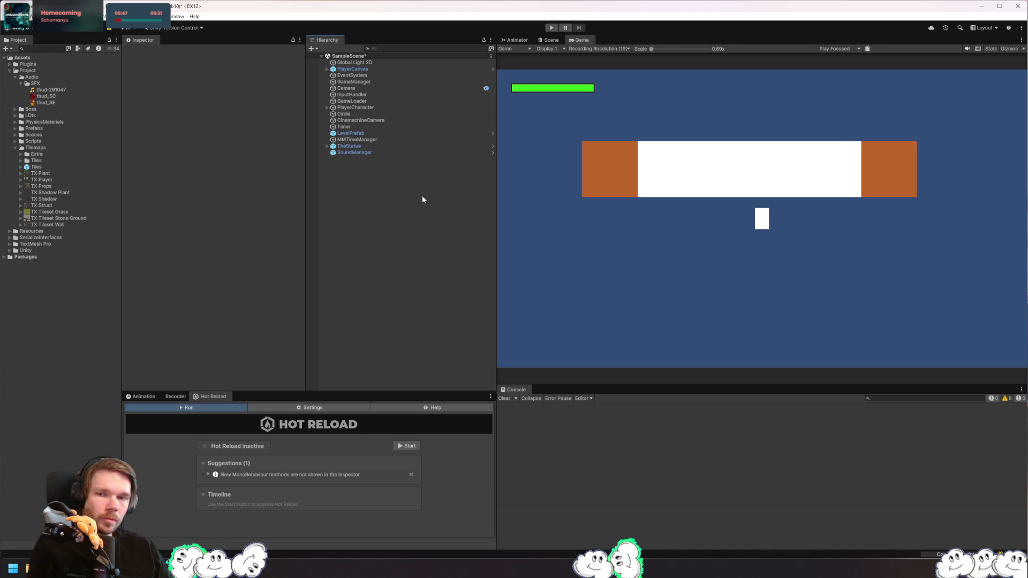
- Glance at the Circle object, then inspect SoundManager down to its Statistics and Editor Tools sections
left_click(387, 114)
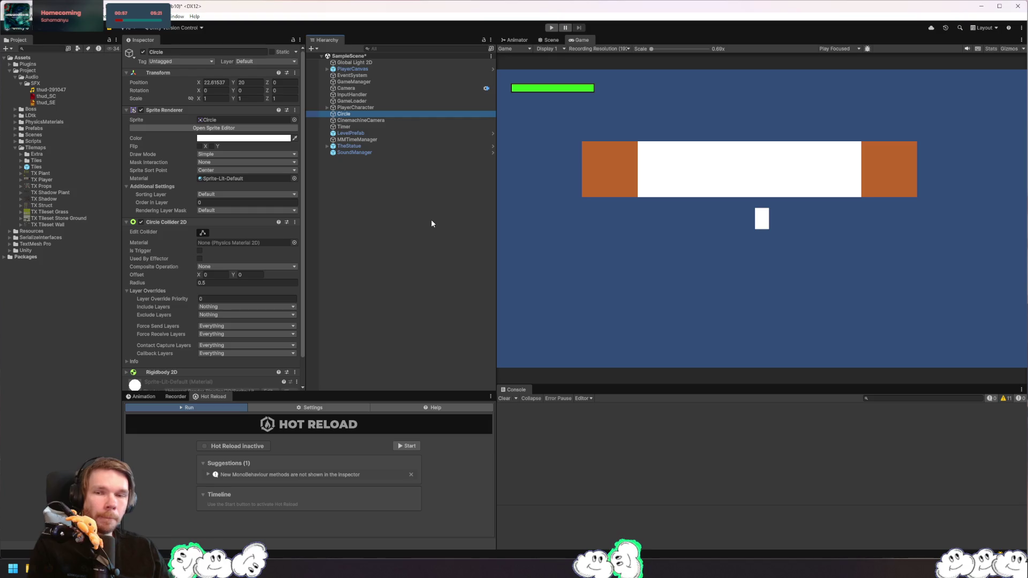
left_click(411, 217)
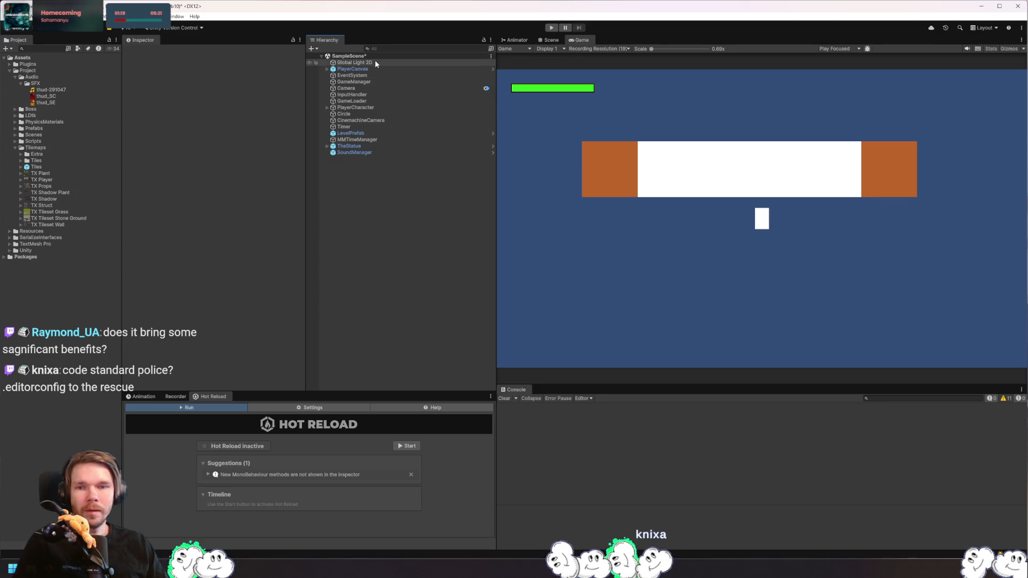
left_click(381, 152)
scroll(223, 202, "down", 5)
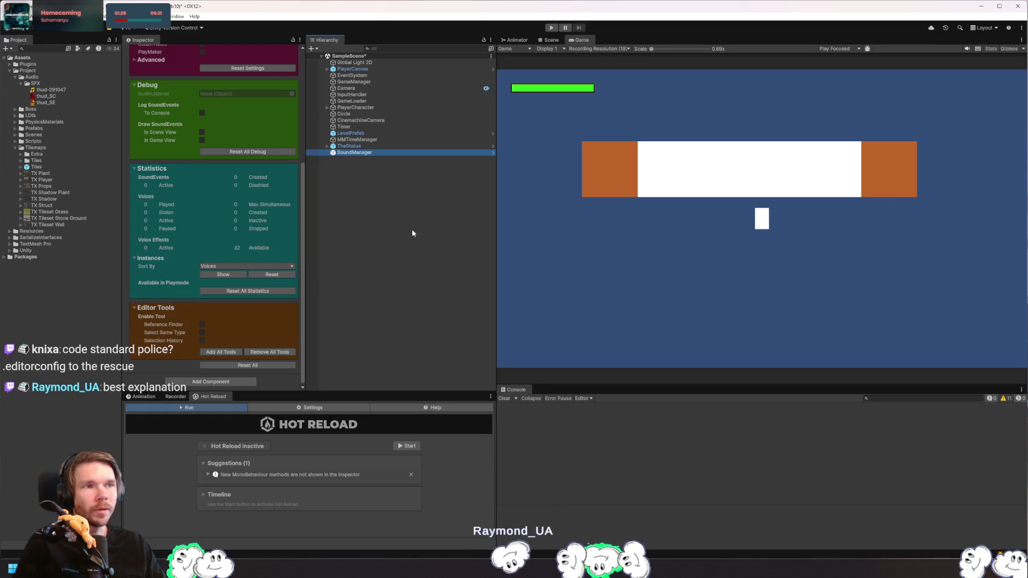
- Check the thud clip, thud_SC and thud_SE, then select Player > States > DodgeState
left_click(65, 90)
left_click(63, 96)
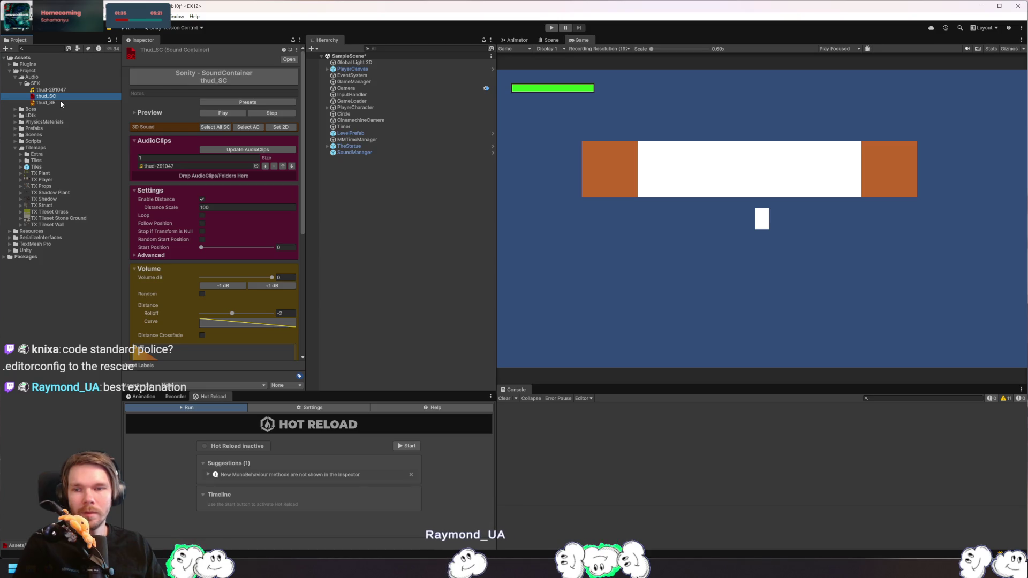
left_click(60, 101)
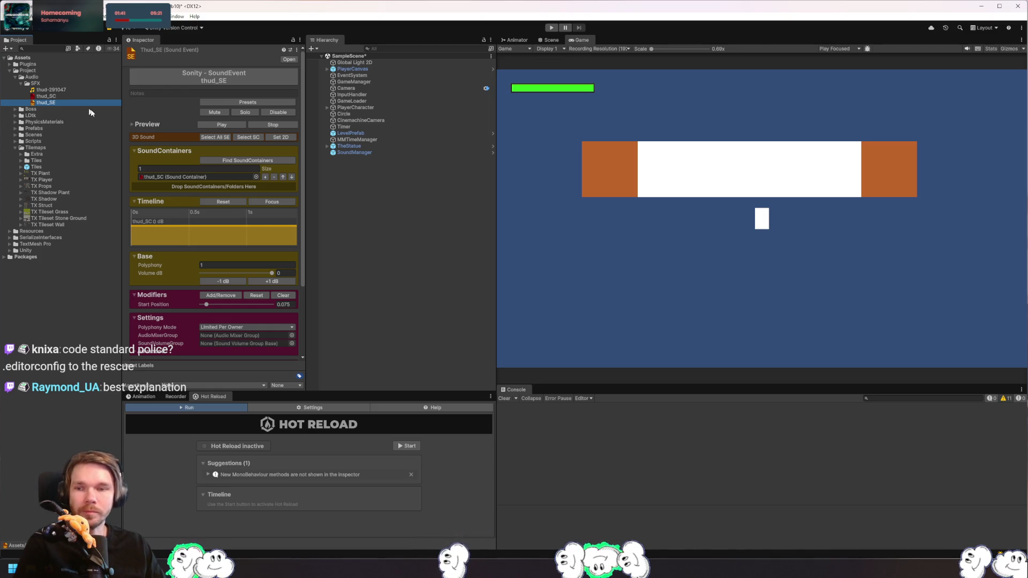
left_click(353, 134)
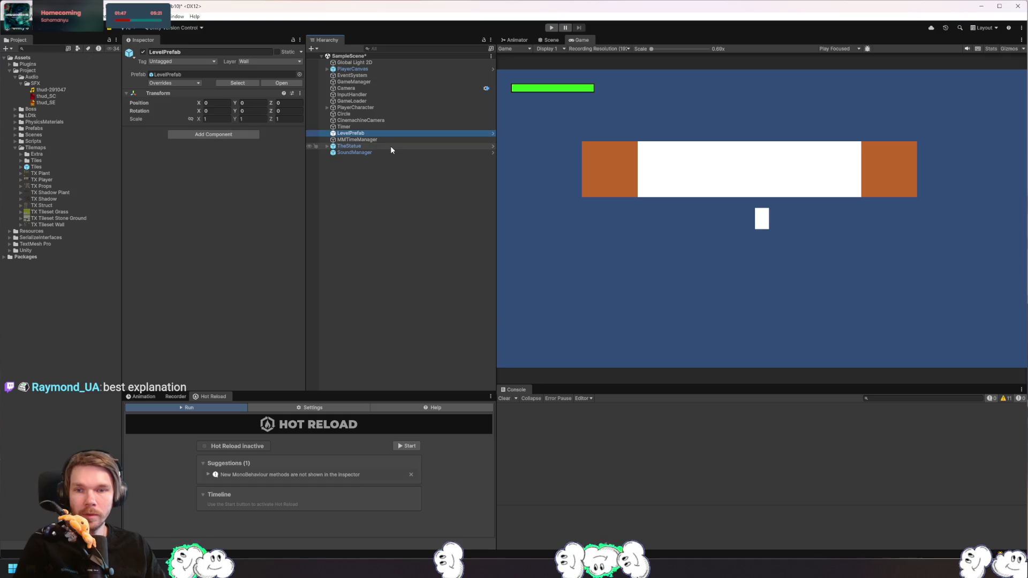
left_click(327, 108)
left_click(333, 114)
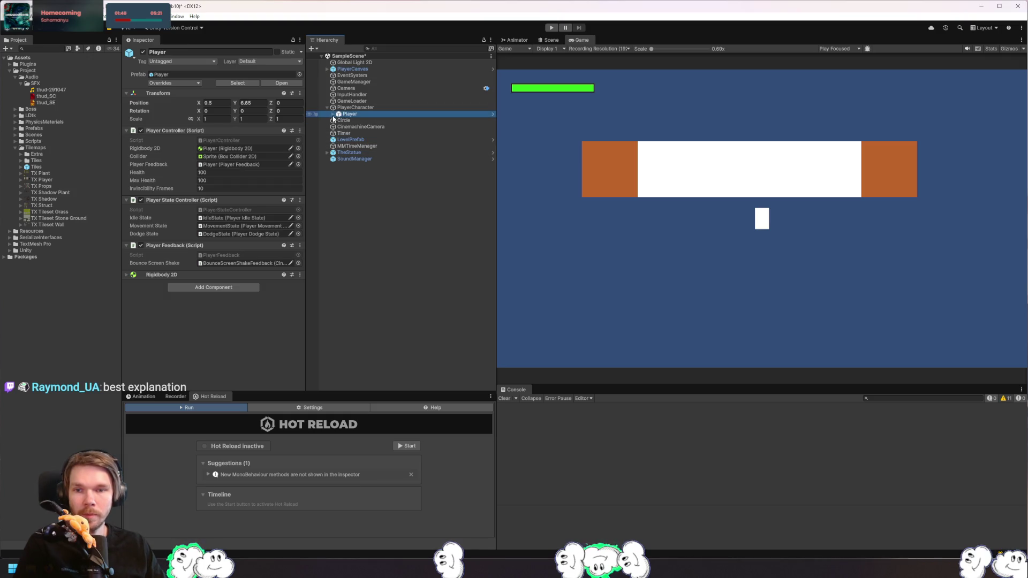
left_click(332, 114)
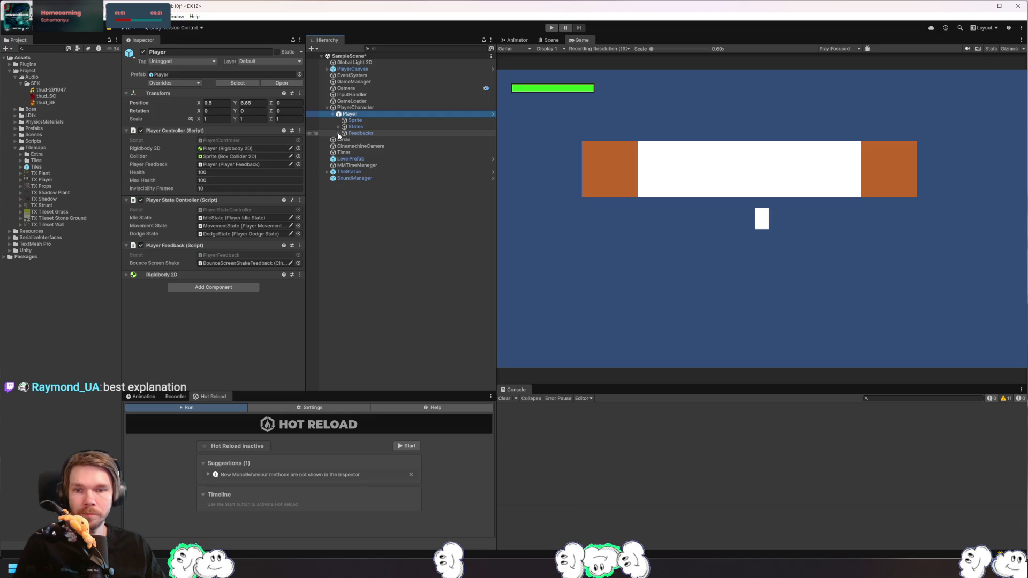
left_click(338, 126)
left_click(368, 145)
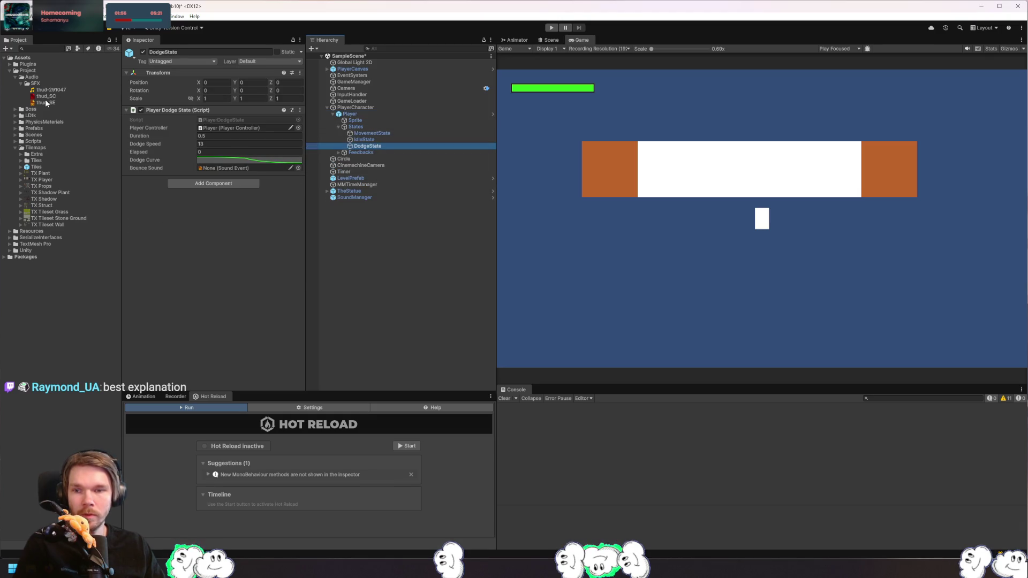
- Assign thud_SE as DodgeState's Bounce Sound and apply all overrides to the Player prefab
left_click_drag(46, 104, 213, 160)
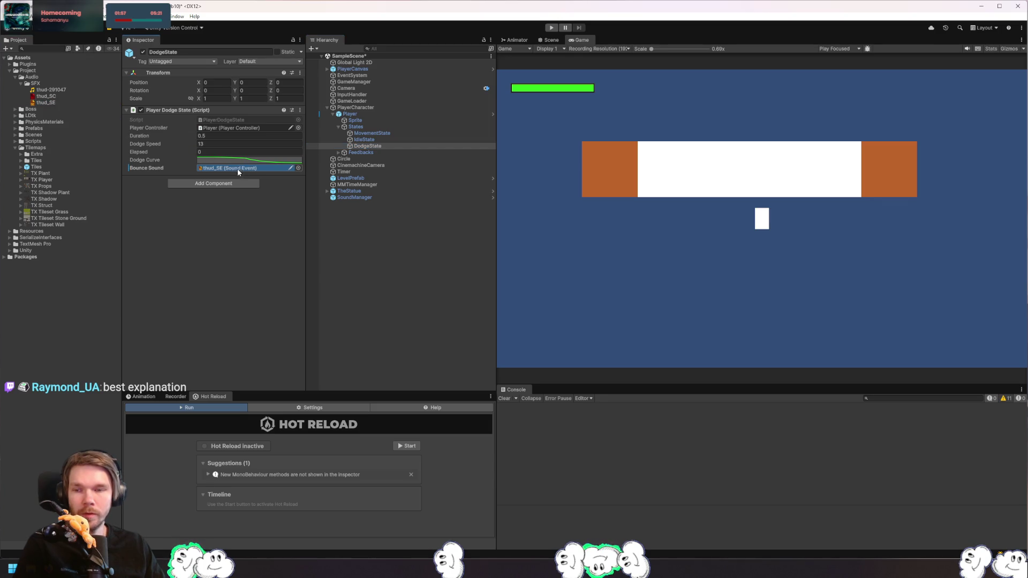
left_click(370, 115)
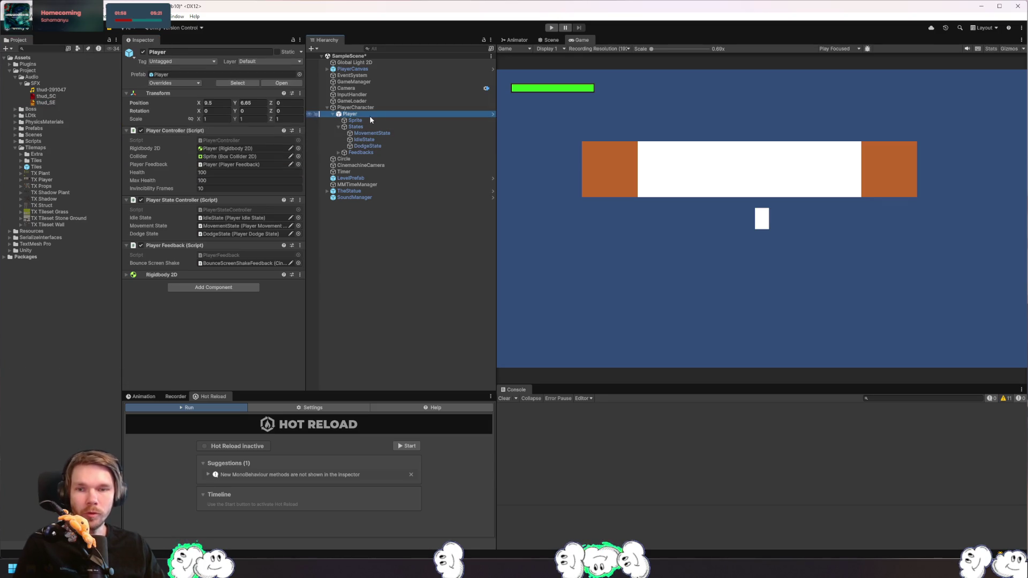
left_click(194, 82)
left_click(256, 146)
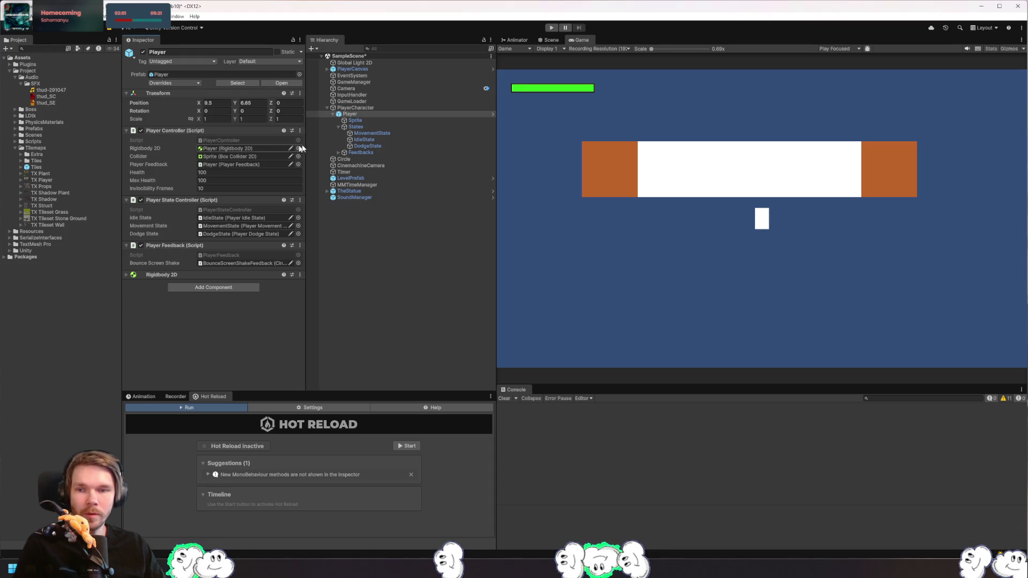
- Play-test the level moving the player with A and D, then stop the game
key("ctrl+p")
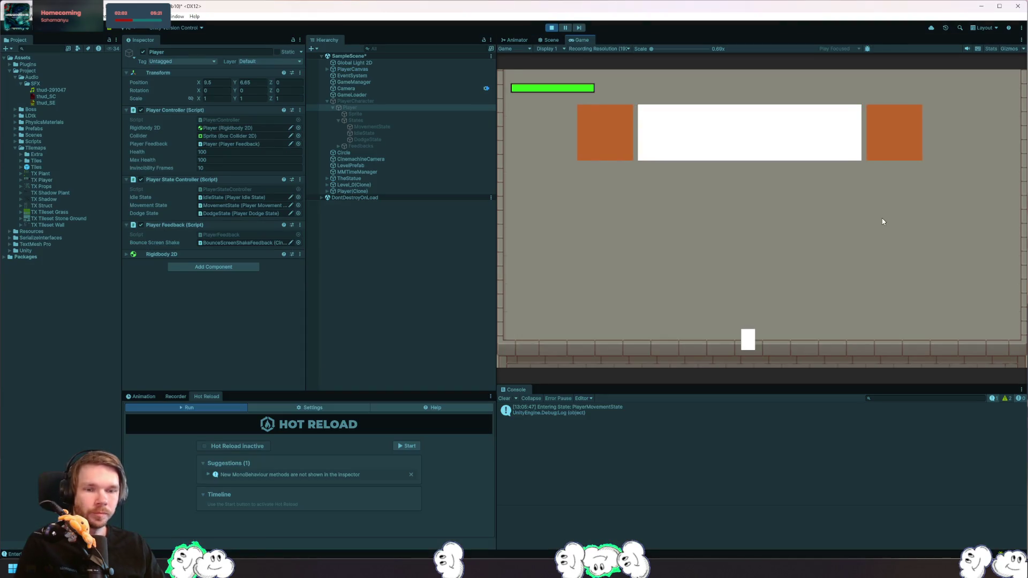
key("a")
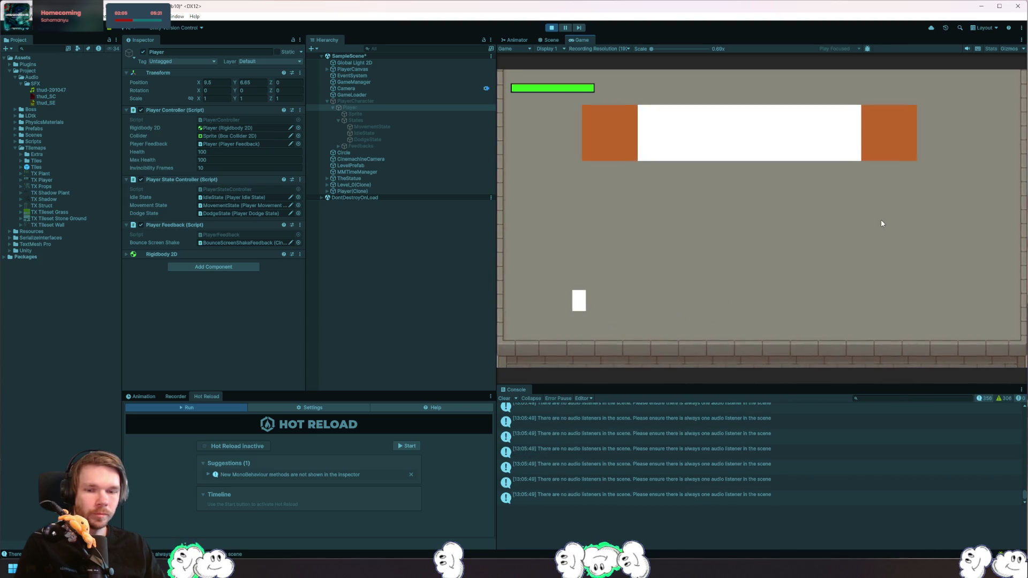
key("d")
left_click(554, 29)
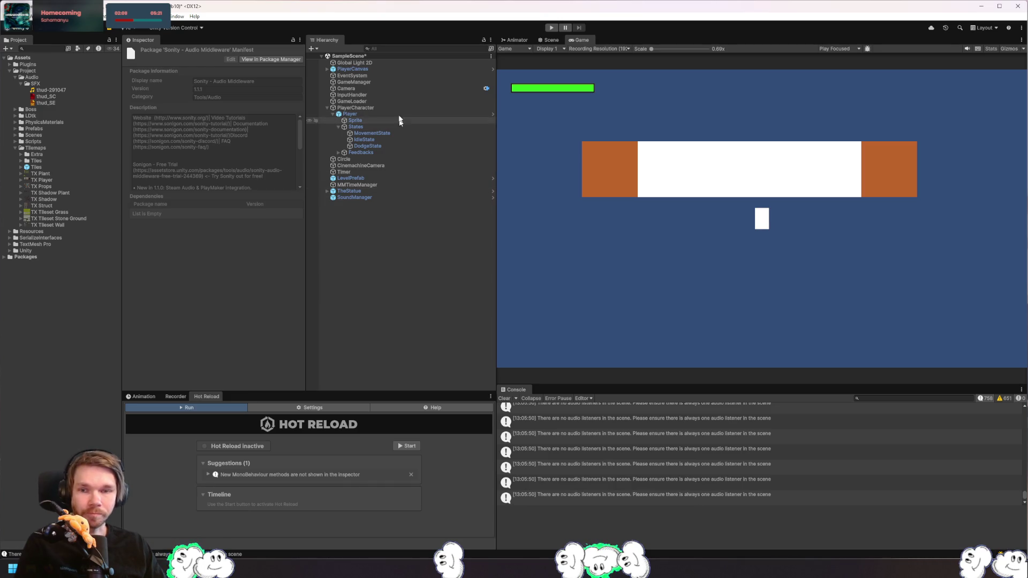
- Add an Audio Listener component to the Camera (searched 'audio list'), then start Play mode
left_click(375, 89)
left_click(188, 111)
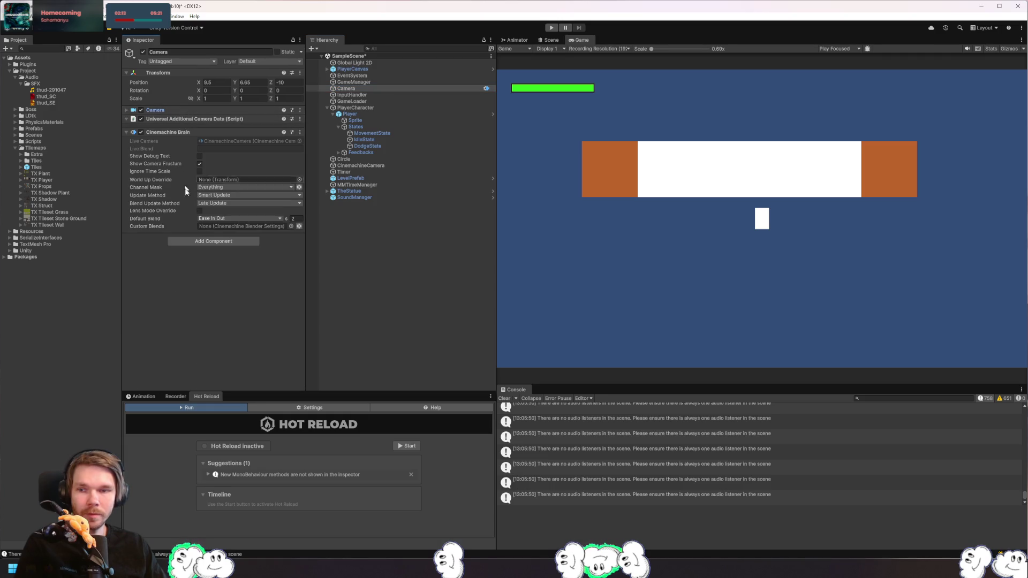
left_click(236, 242)
type("audio")
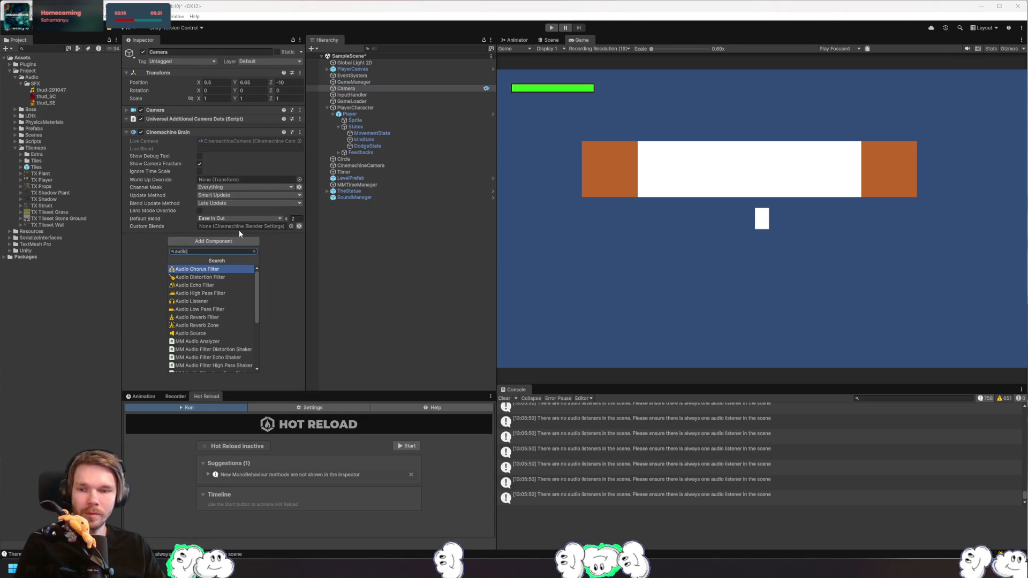
type(" list")
key("Return")
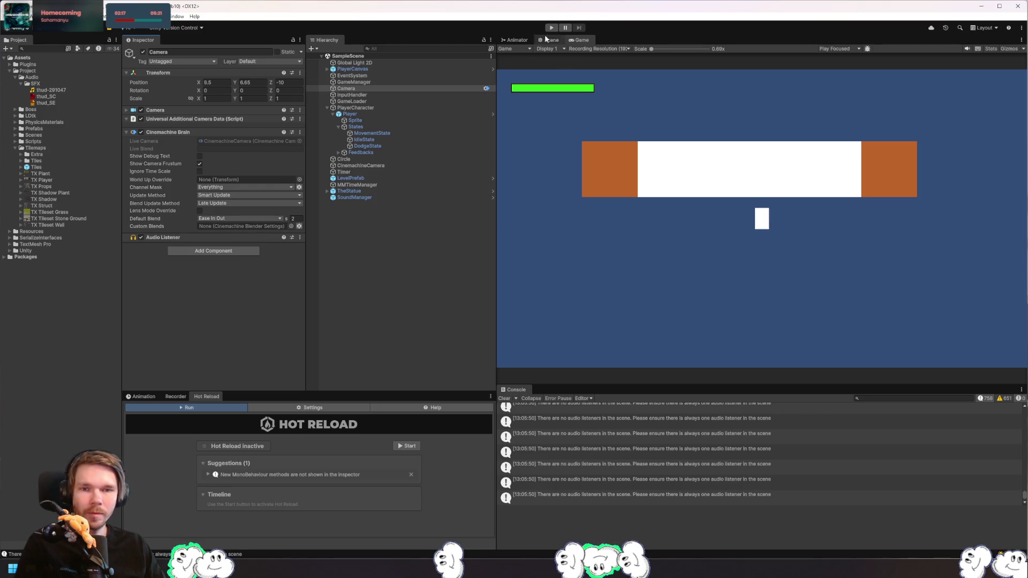
left_click(551, 28)
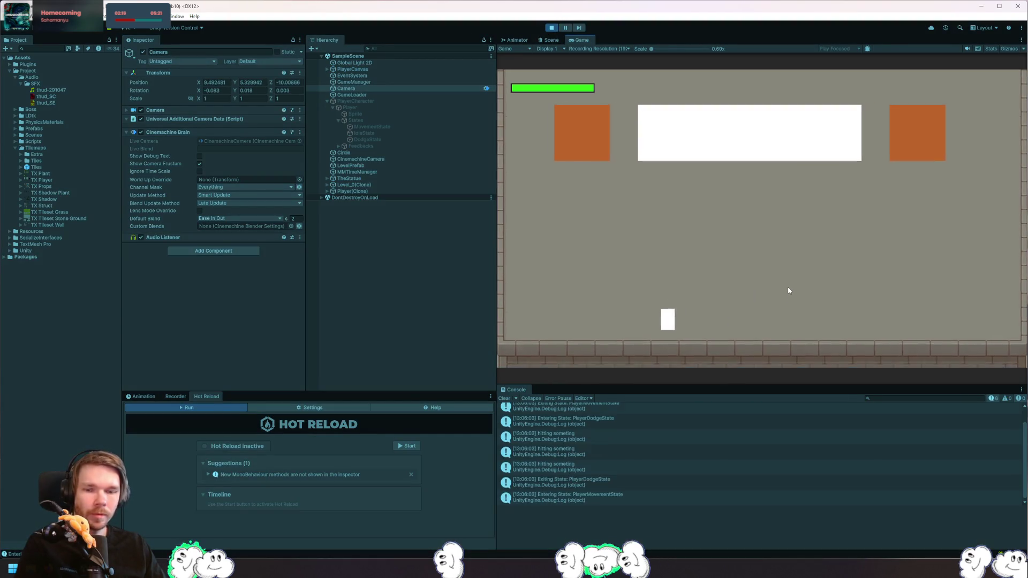
- Walk and dodge the player around the arena, dashing into the boss statue
key("a")
key("d")
key("space")
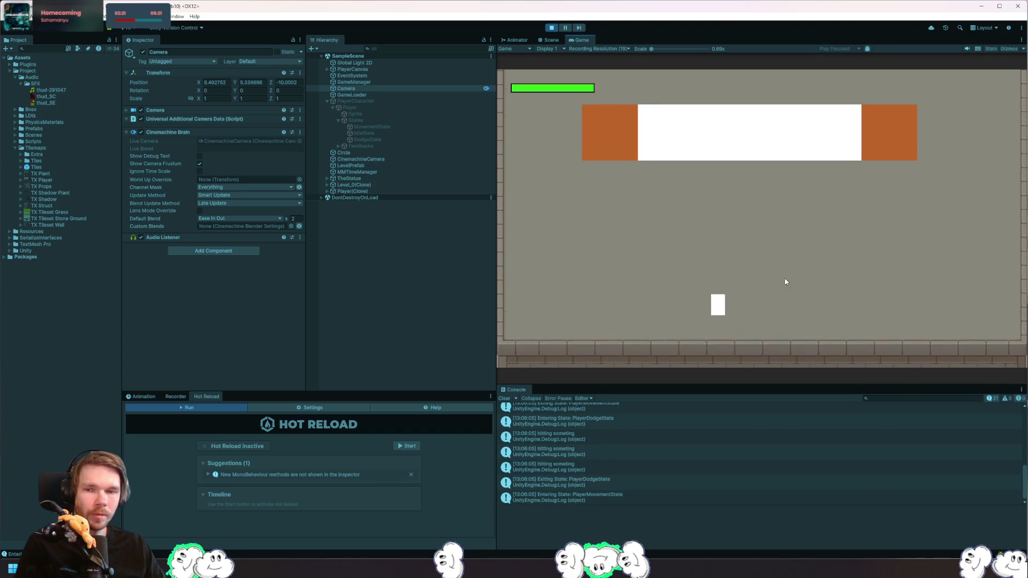
key("d")
key("s")
key("space")
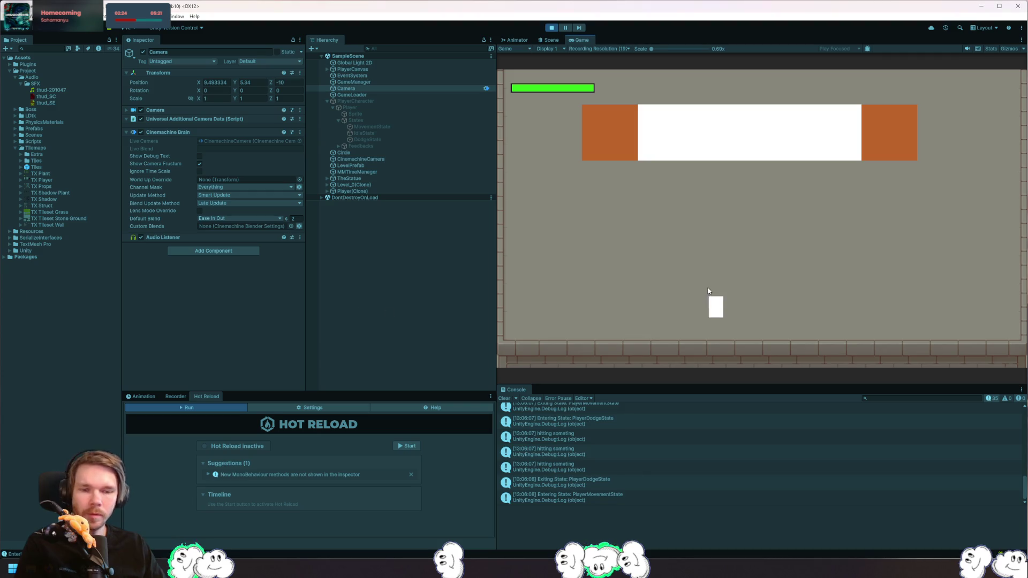
key("space")
key("d")
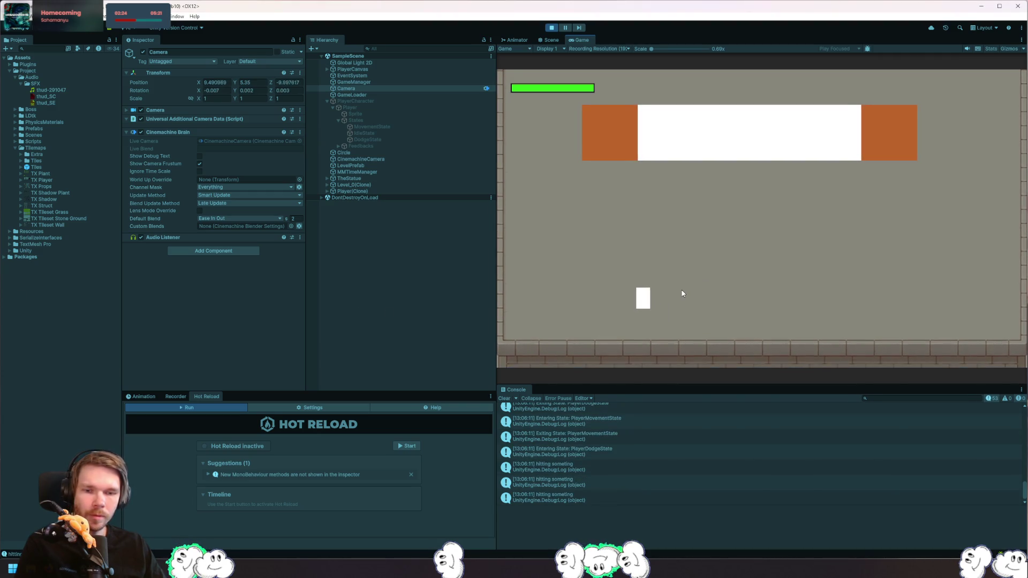
key("space")
key("a")
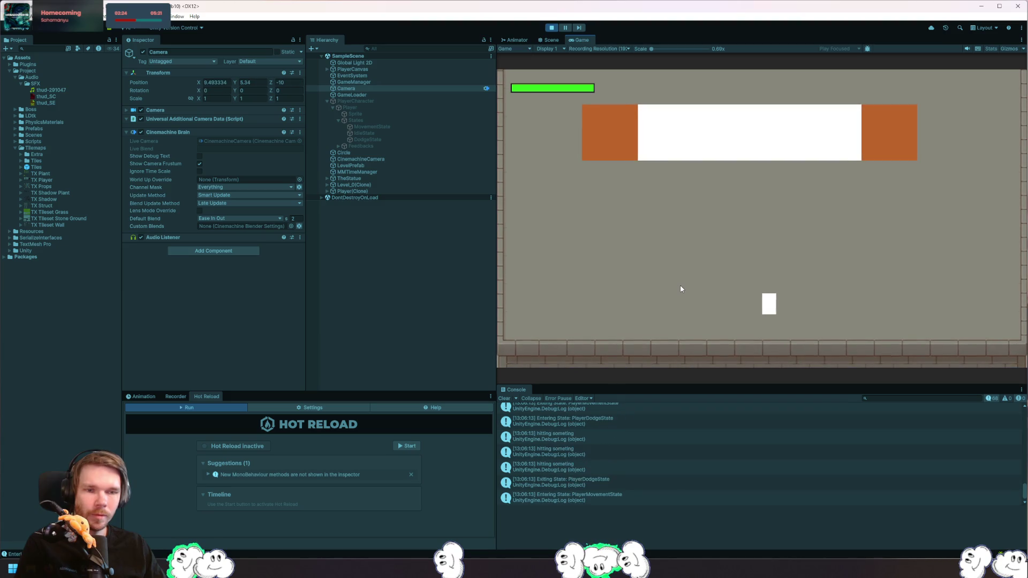
key("space")
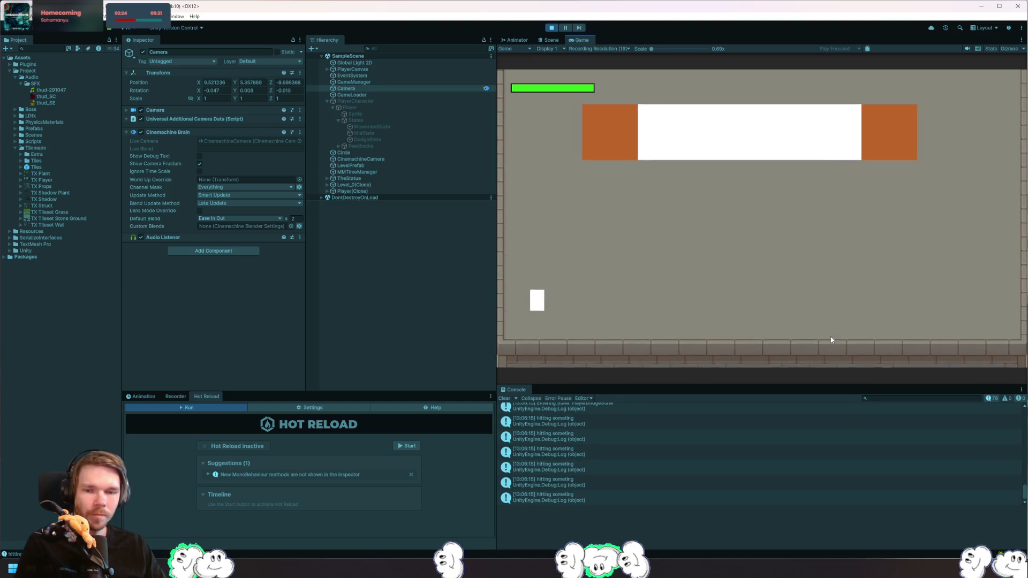
key("d")
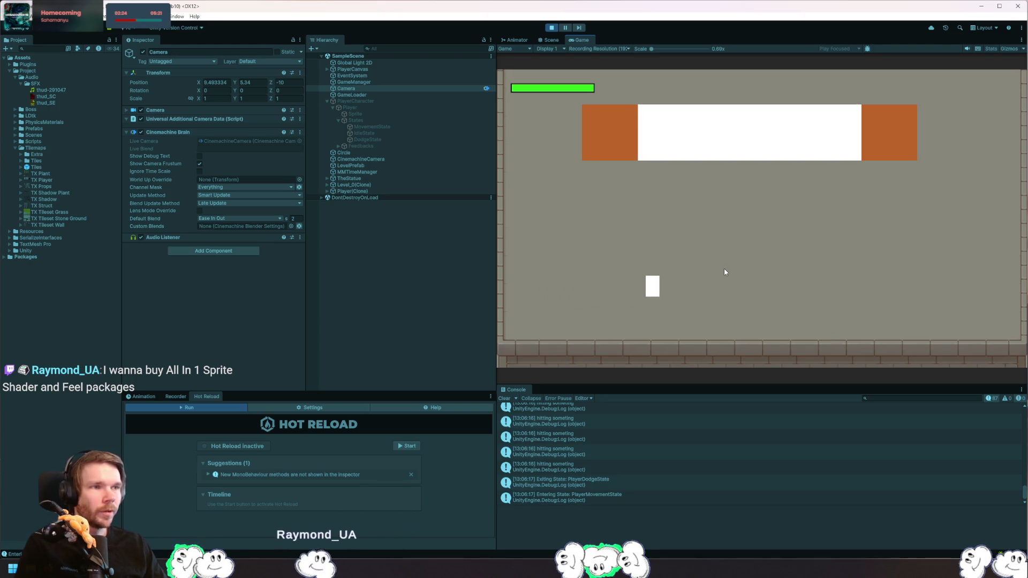
key("a")
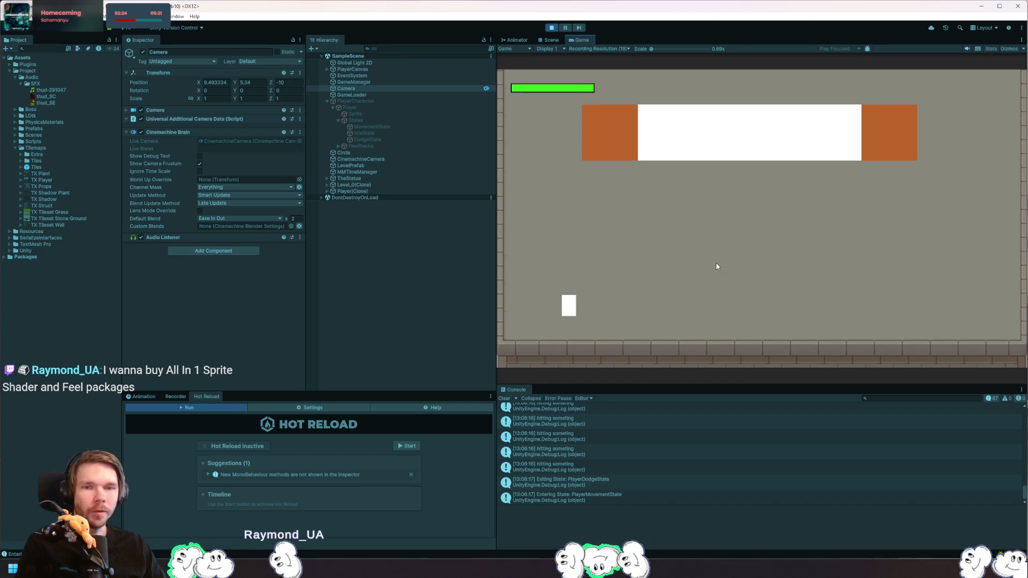
- Repeatedly dodge the player into the statue to trigger bounce hits until its health reads 50/100
left_click(577, 90)
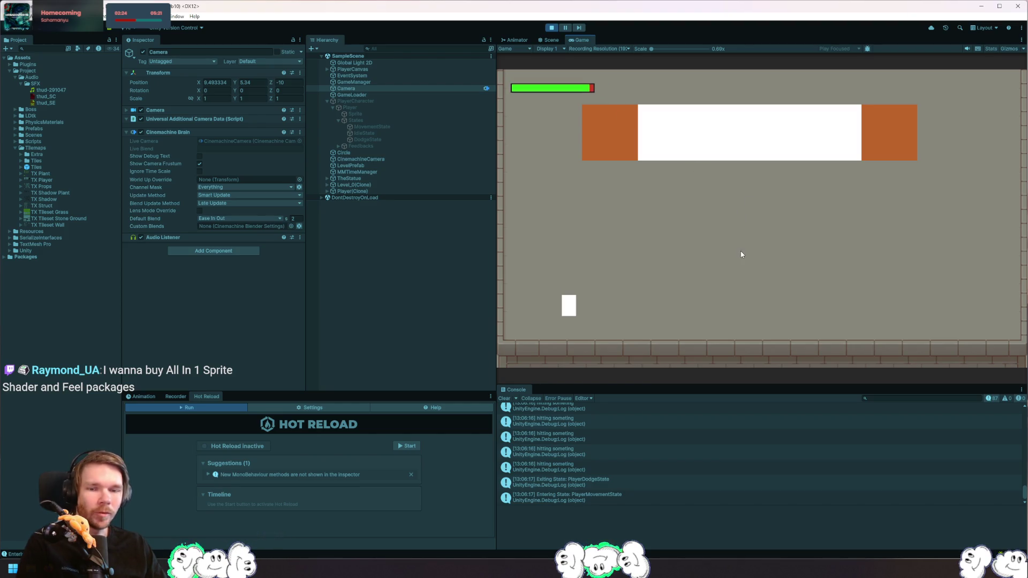
key("space")
key("d")
key("space")
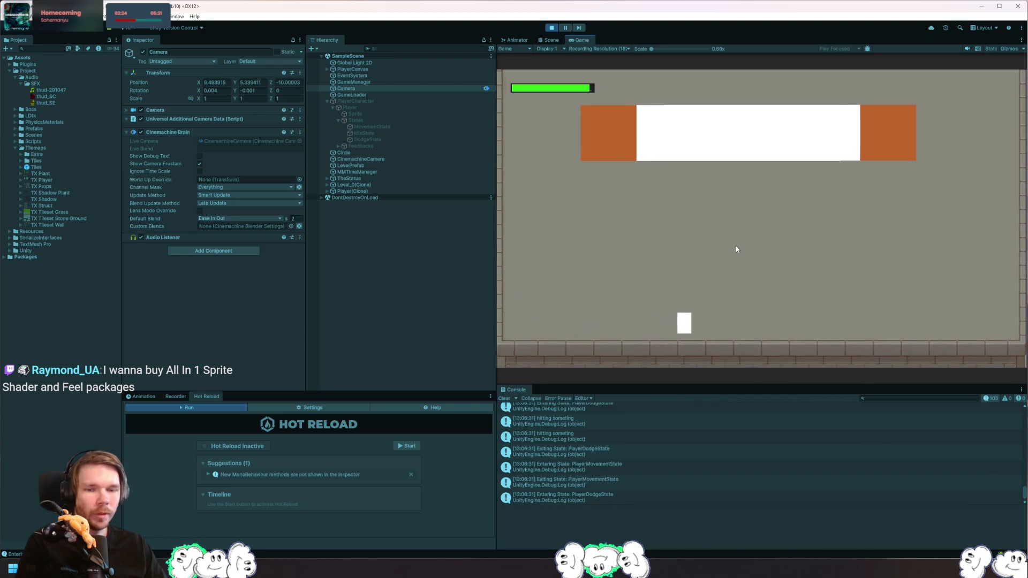
key("space")
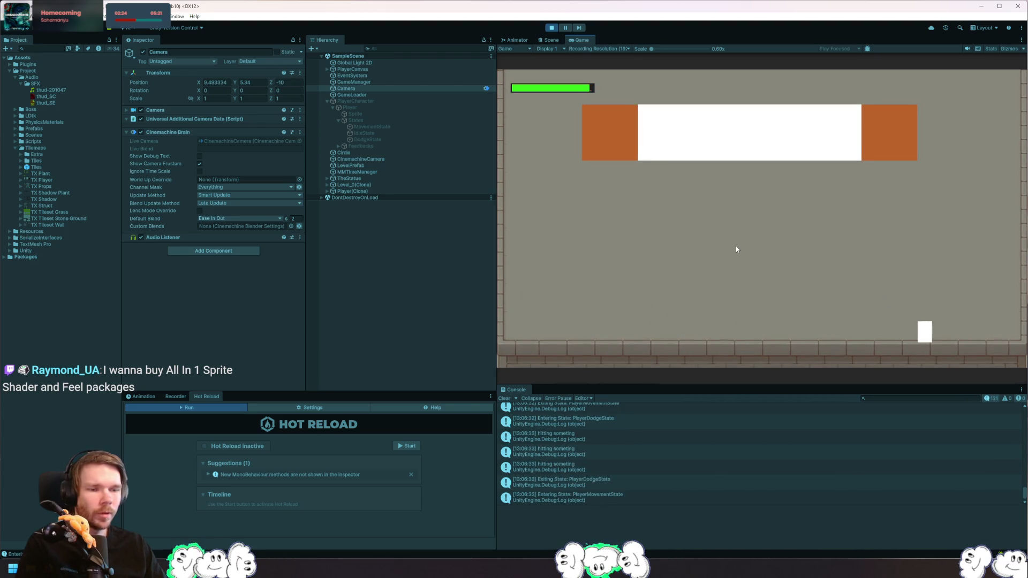
key("space")
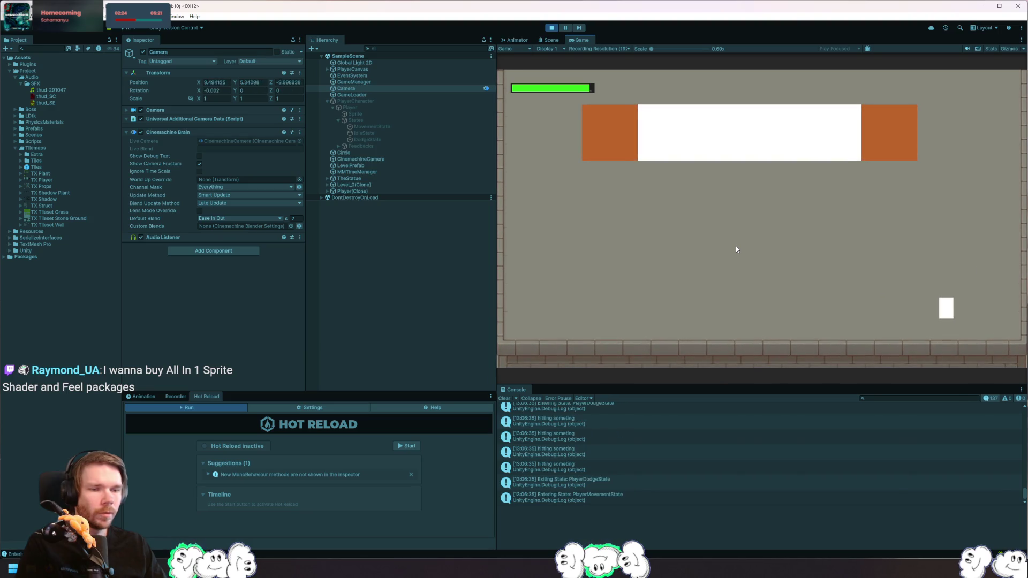
key("space")
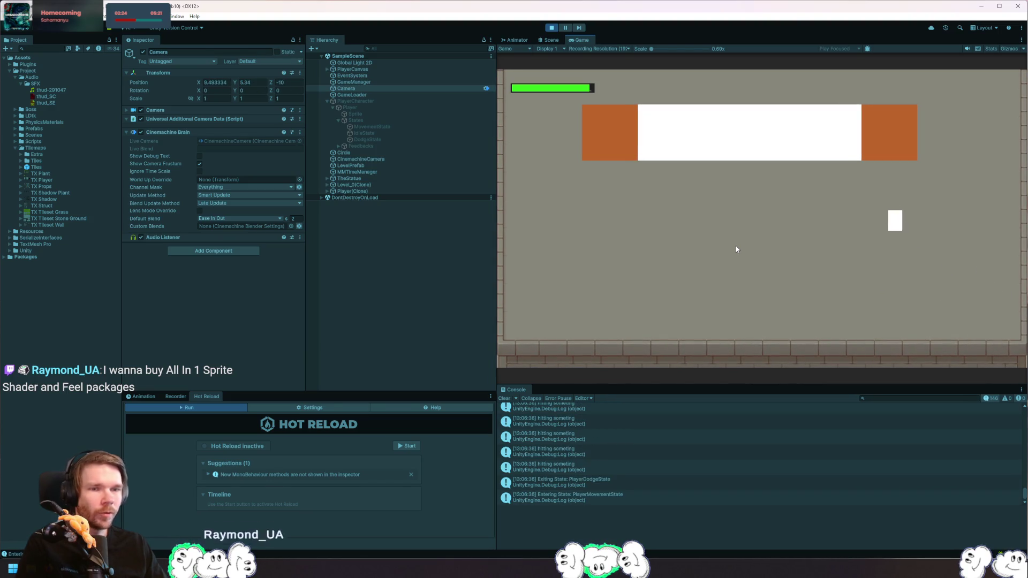
key("space")
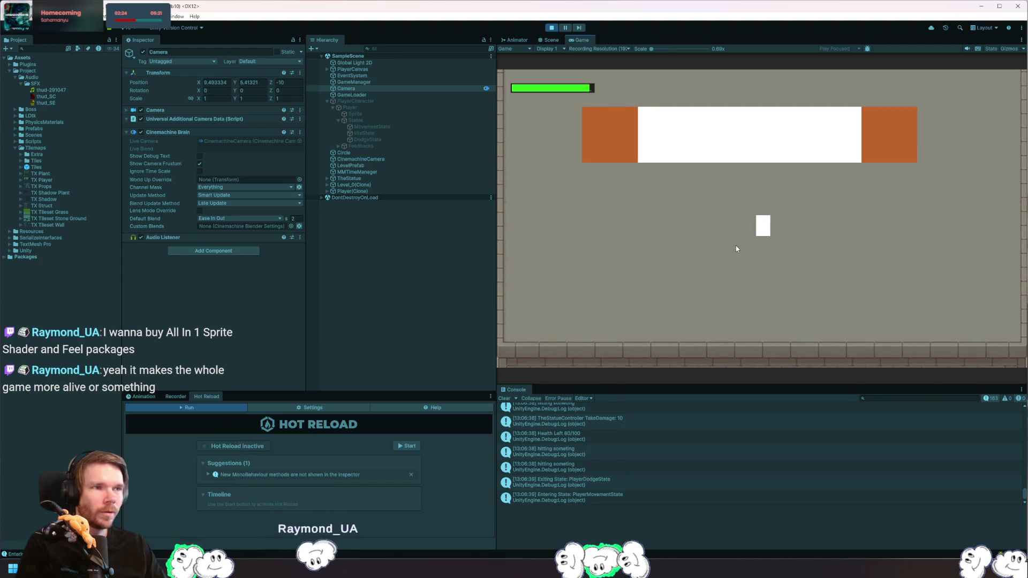
key("space")
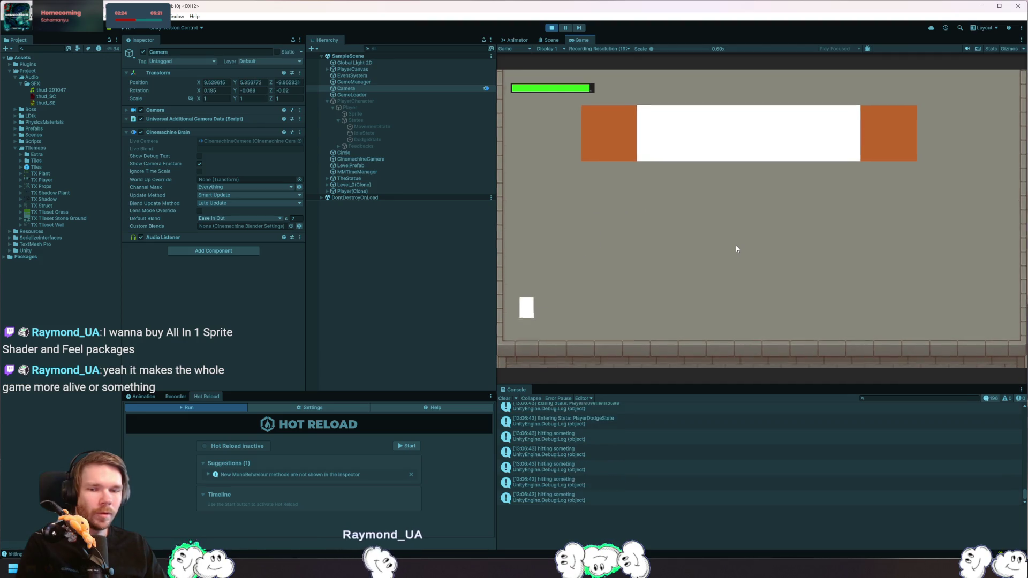
key("space")
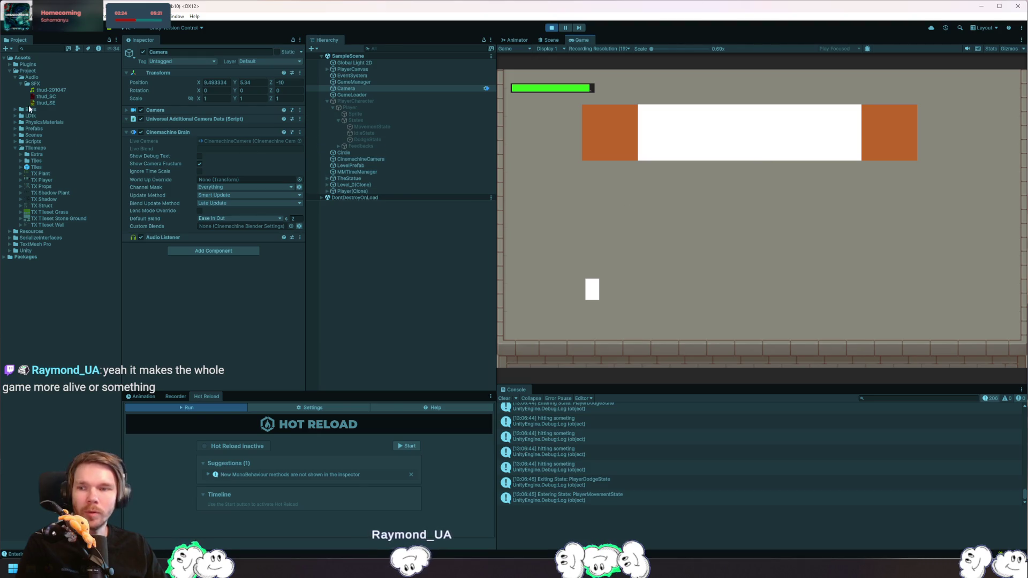
- Inspect the thud_SE sound event and its thud_SC sound container in the Inspector
left_click(60, 104)
scroll(179, 223, "down", 3)
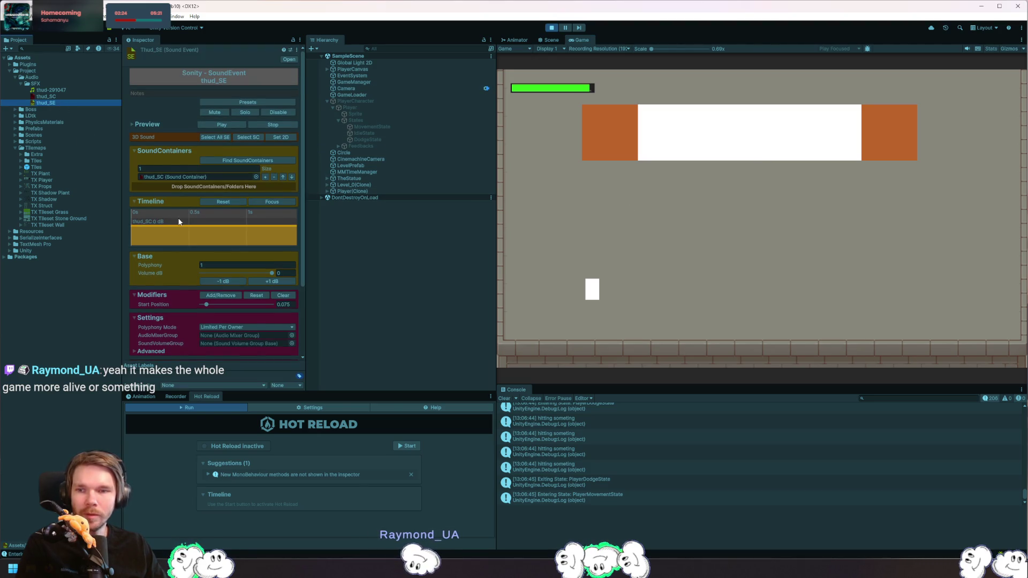
left_click(60, 96)
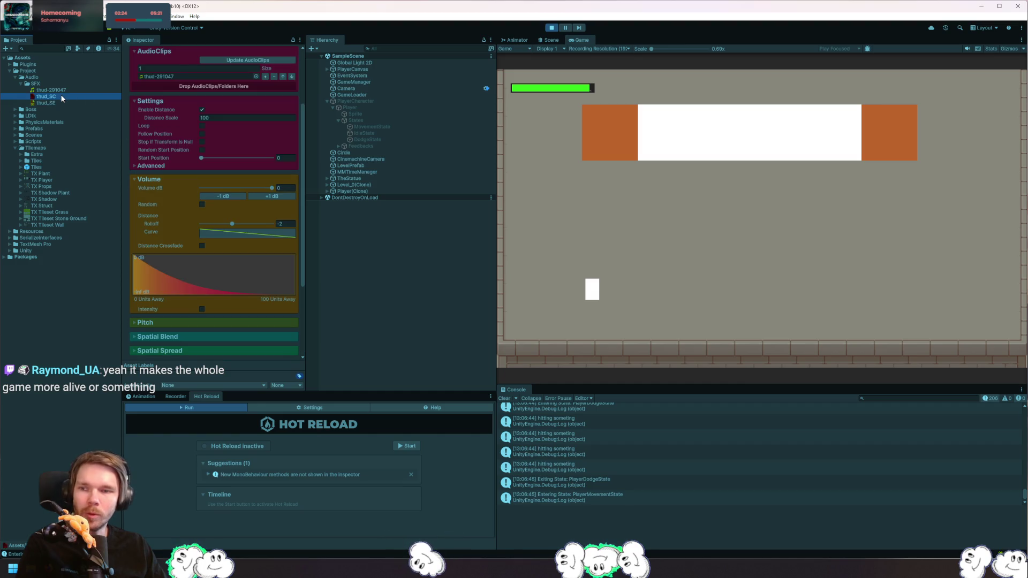
scroll(193, 225, "up", 3)
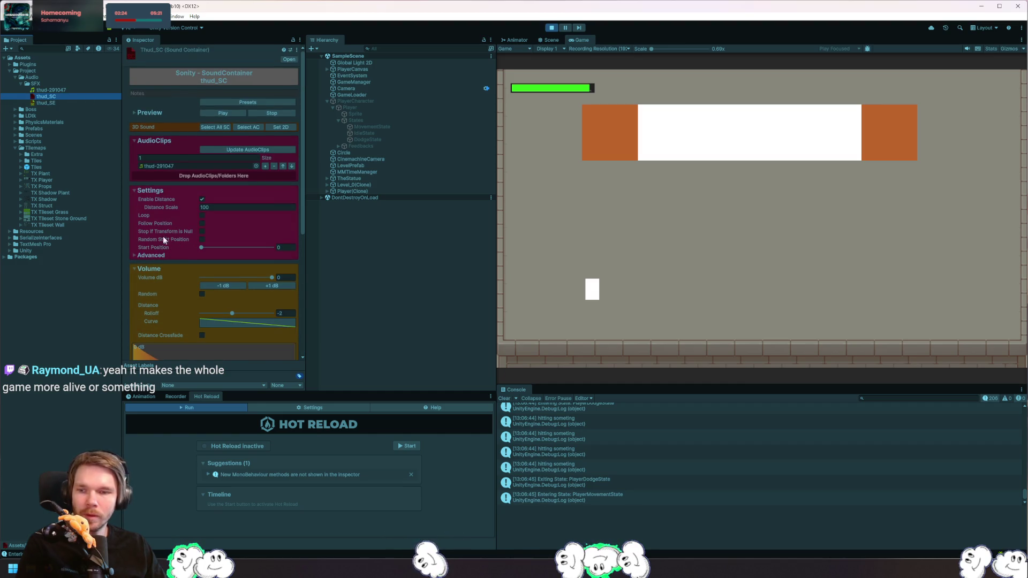
left_click(59, 101)
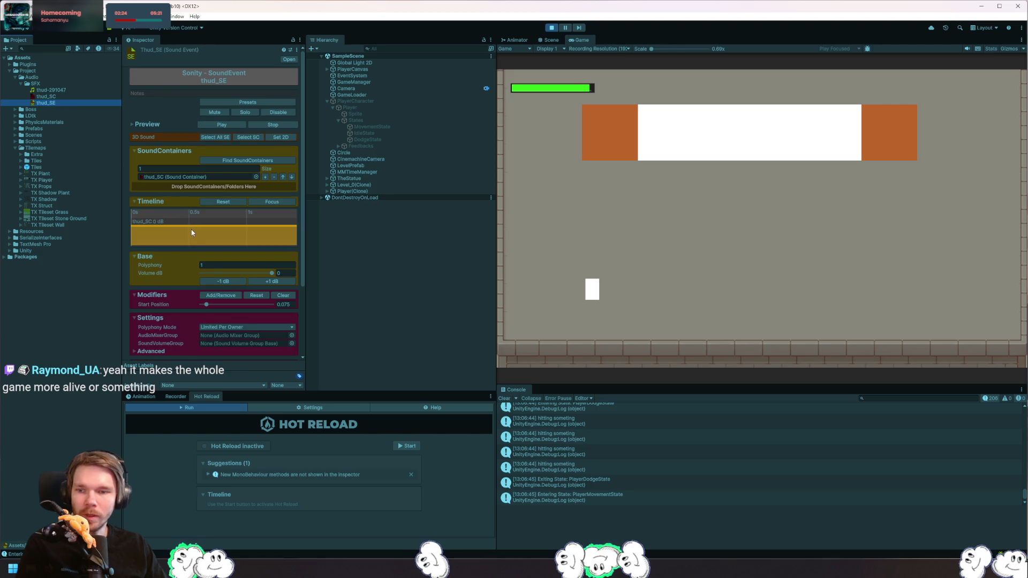
scroll(168, 246, "down", 3)
- Set thud_SE polyphony to 3, briefly try 1 with a test dodge, then restore 3
left_click(208, 200)
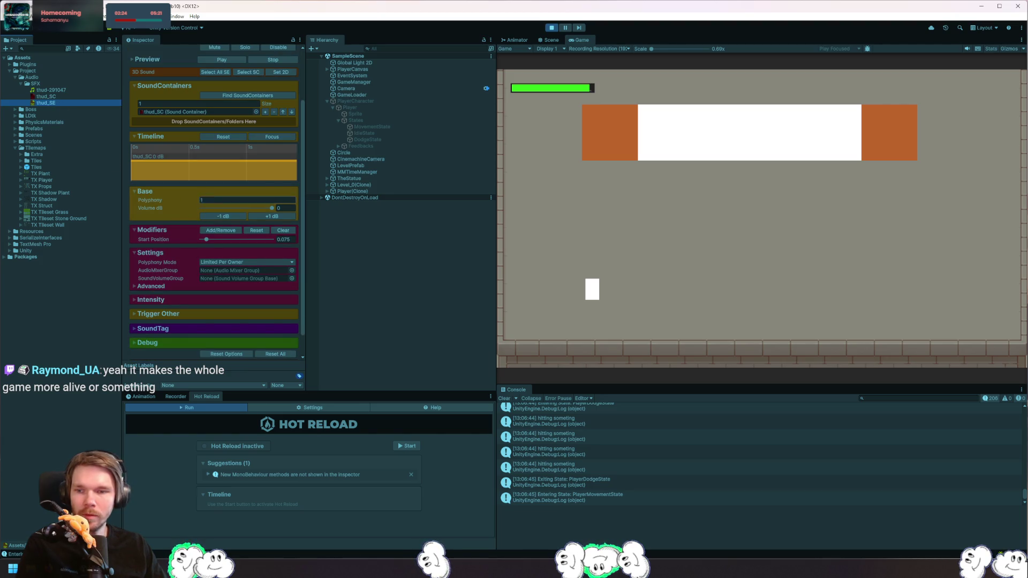
type("3")
key("Return")
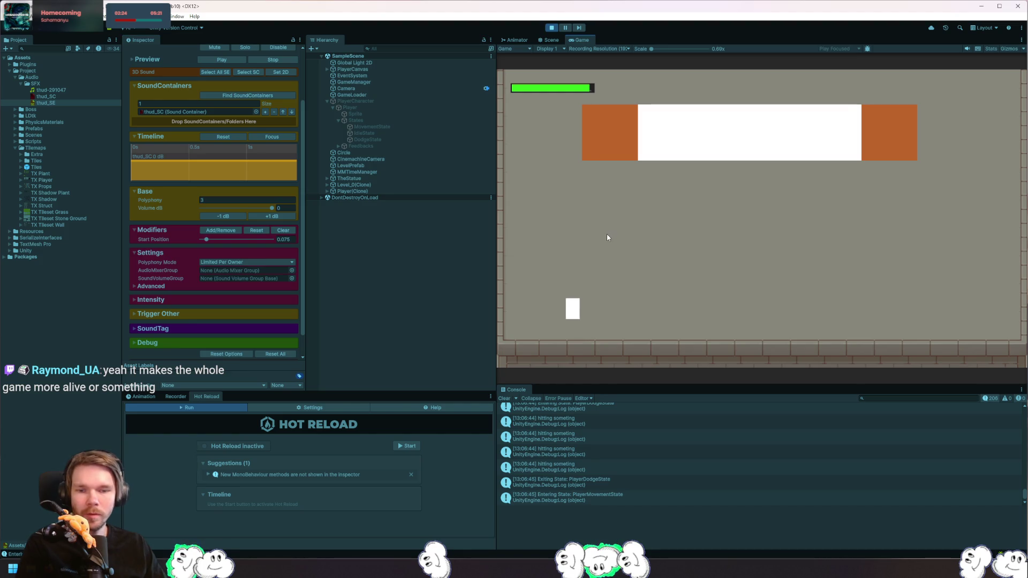
key("space")
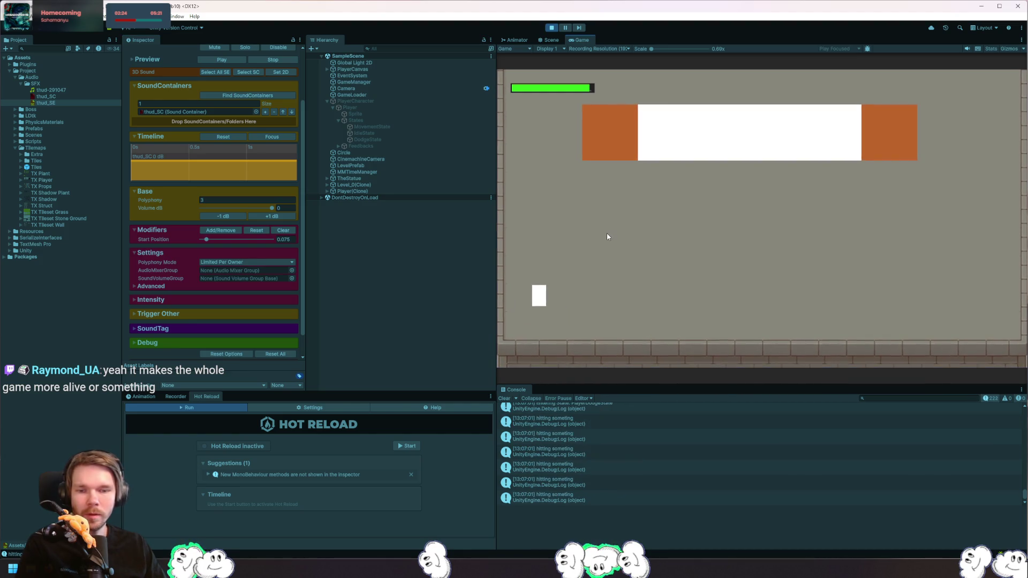
left_click(214, 199)
type("1")
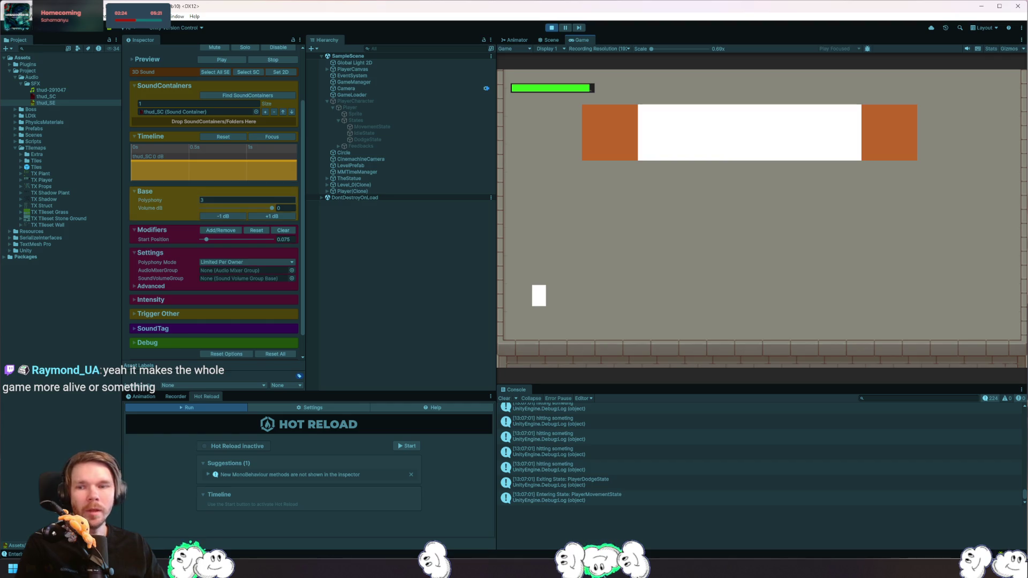
key("Return")
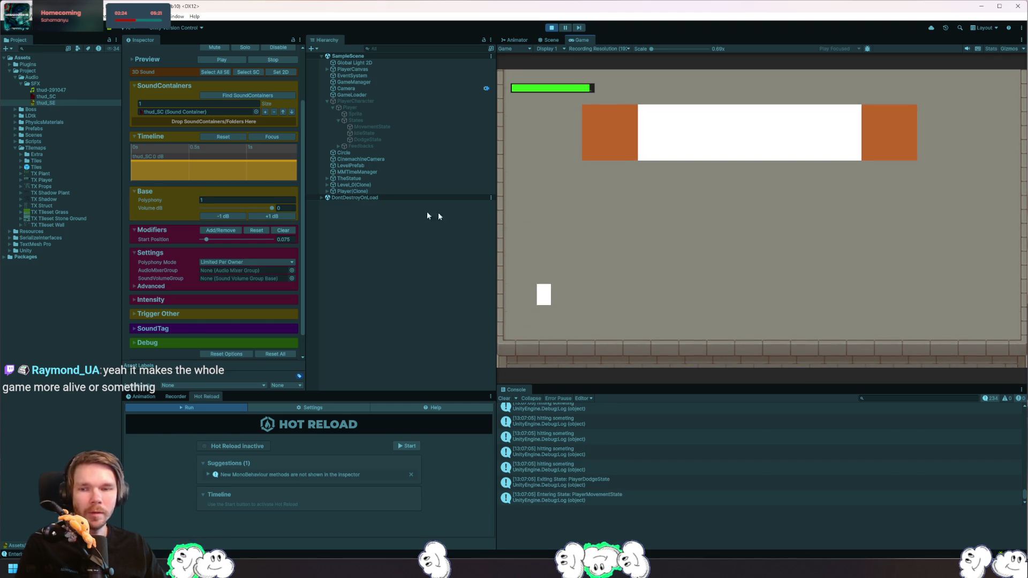
left_click(214, 200)
type("3")
key("Return")
- Dodge the player left and right to test the bounce thuds, then expand DontDestroyOnLoad
left_click(614, 259)
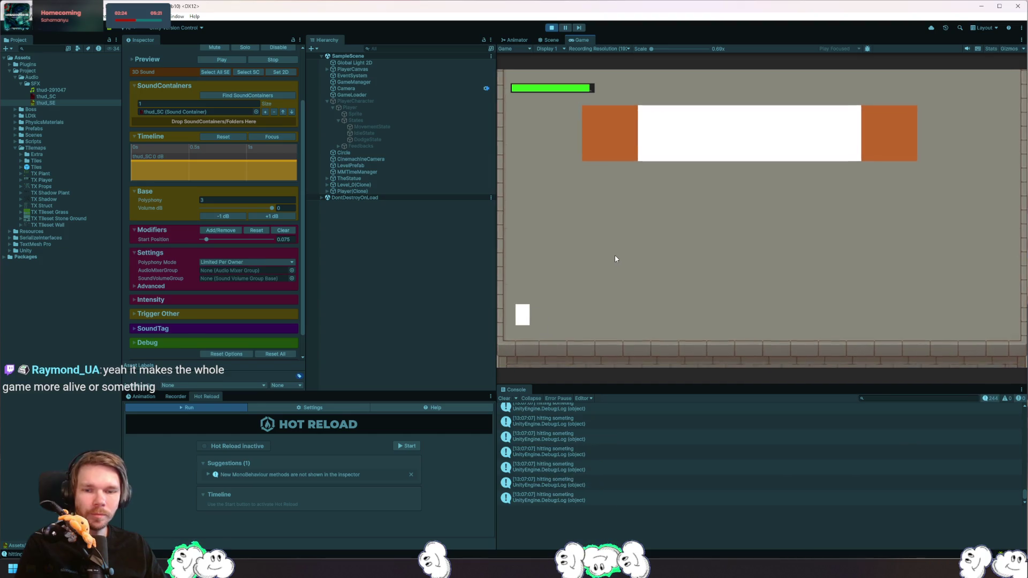
key("space")
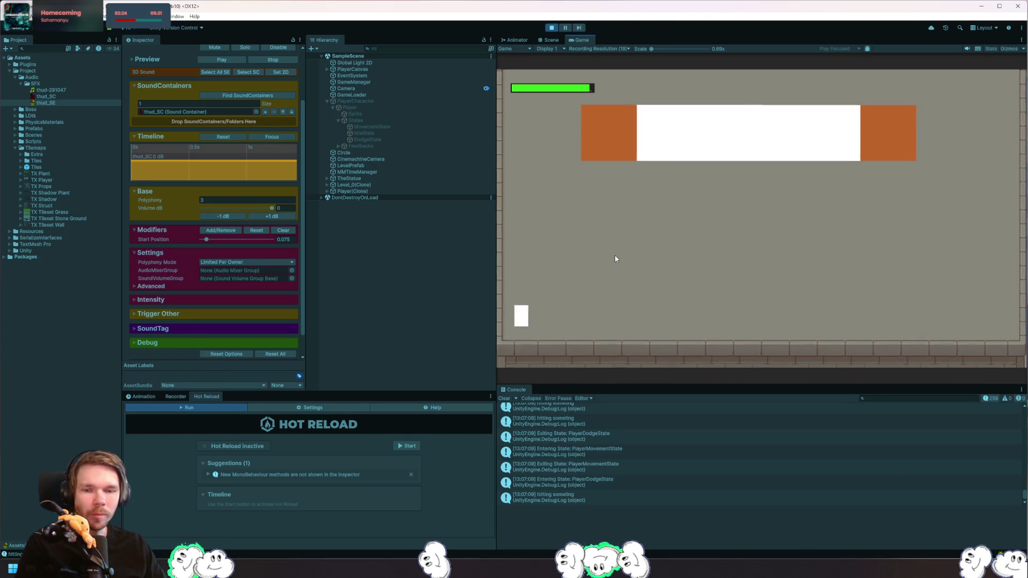
key("d")
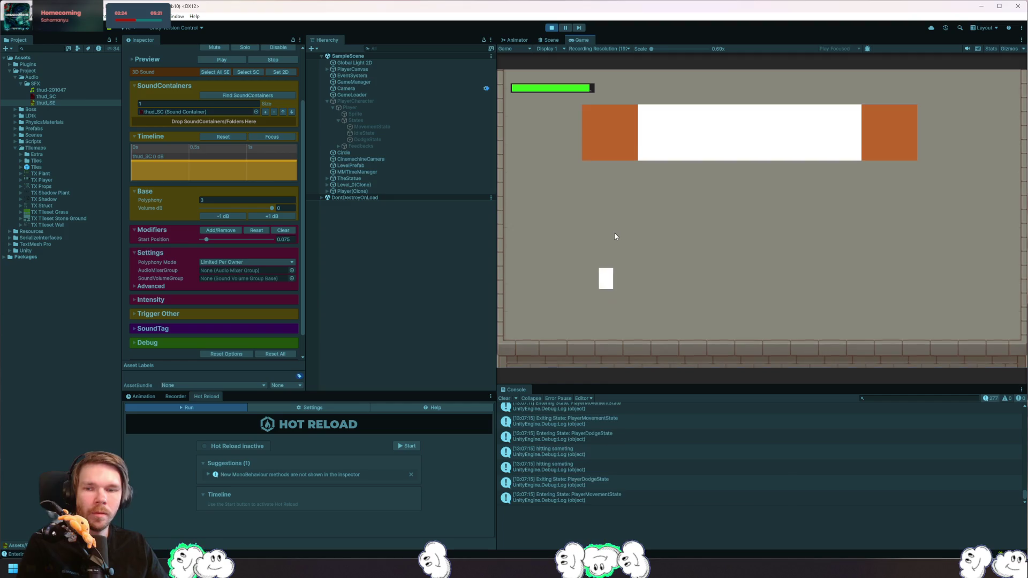
key("a")
key("space")
left_click(322, 198)
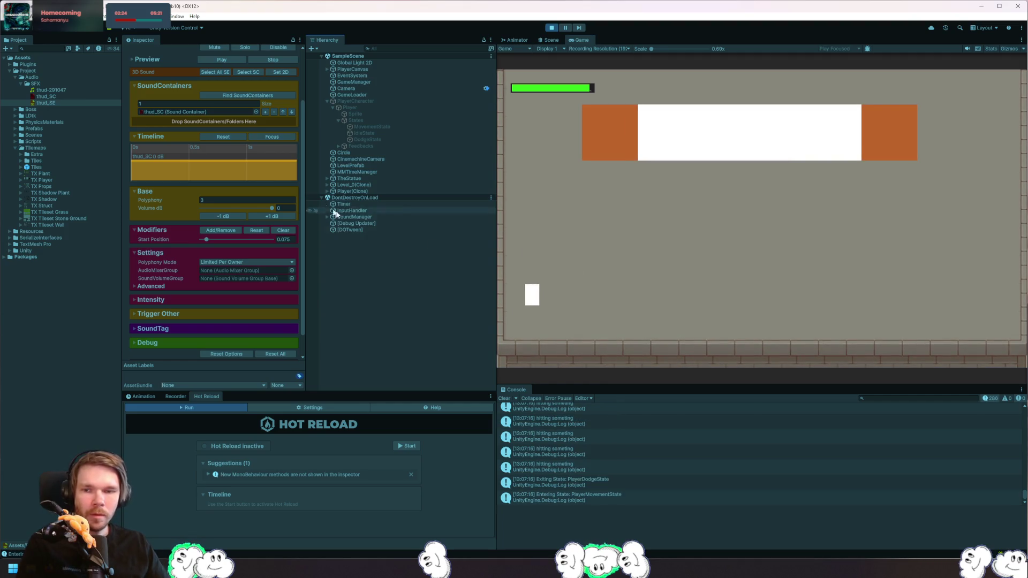
- Expand SoundManager's SonitySoundEventPool and SonityVoicePool and inspect the pooled thud_SE instance
left_click(327, 217)
left_click(332, 223)
left_click(333, 236)
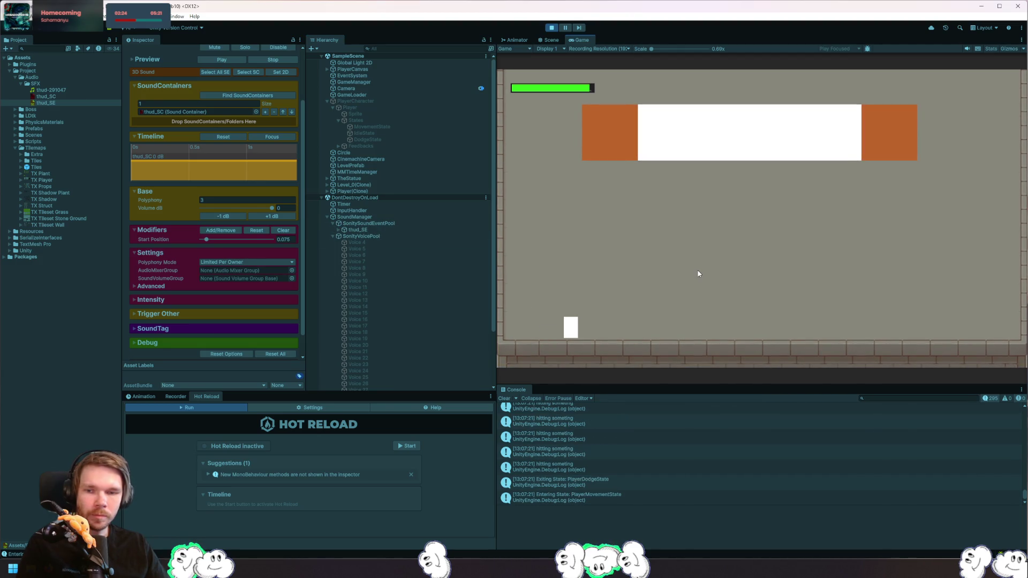
left_click(339, 230)
left_click(342, 224)
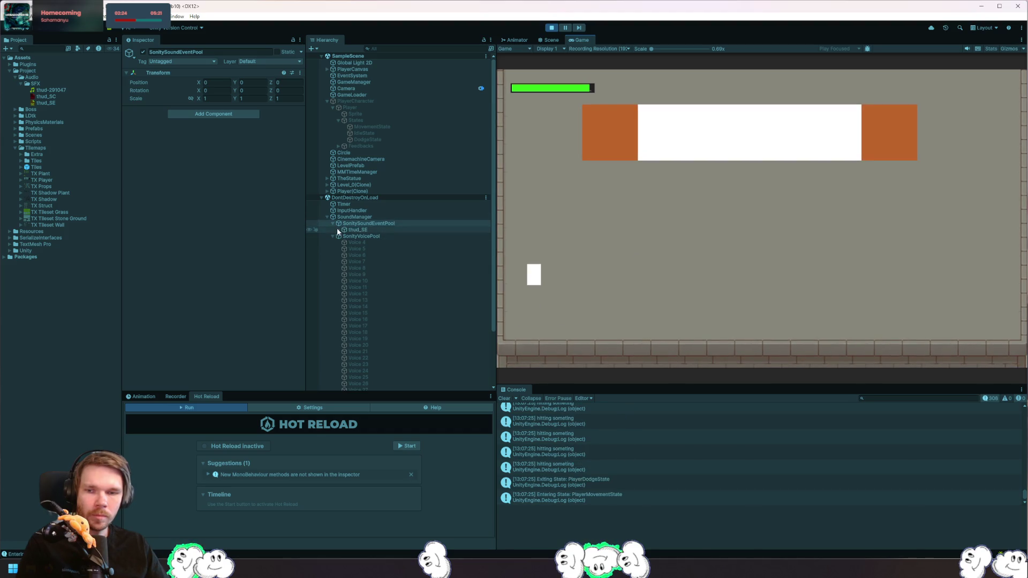
- Move the player back and forth to trigger bounce sounds, then stop the game
left_click(609, 250)
key("d")
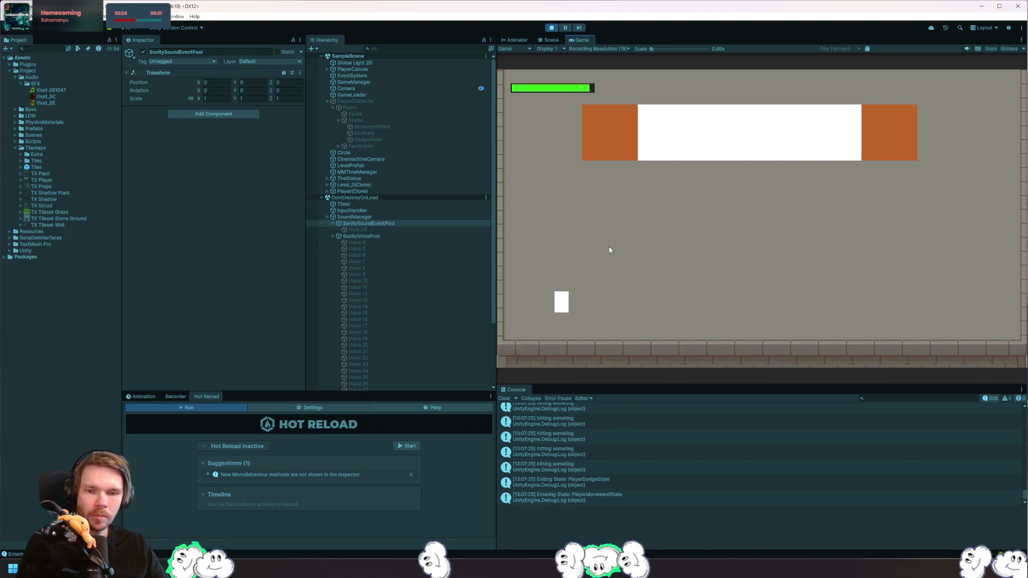
key("a")
key("d")
left_click(550, 27)
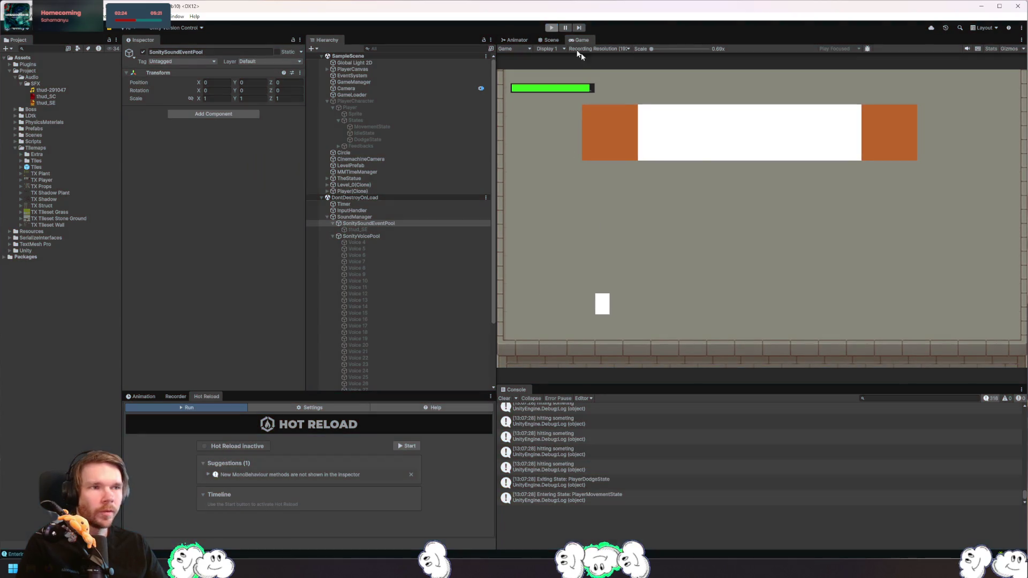
- Select thud_SE in the Project window to confirm its polyphony is still 3
left_click(57, 102)
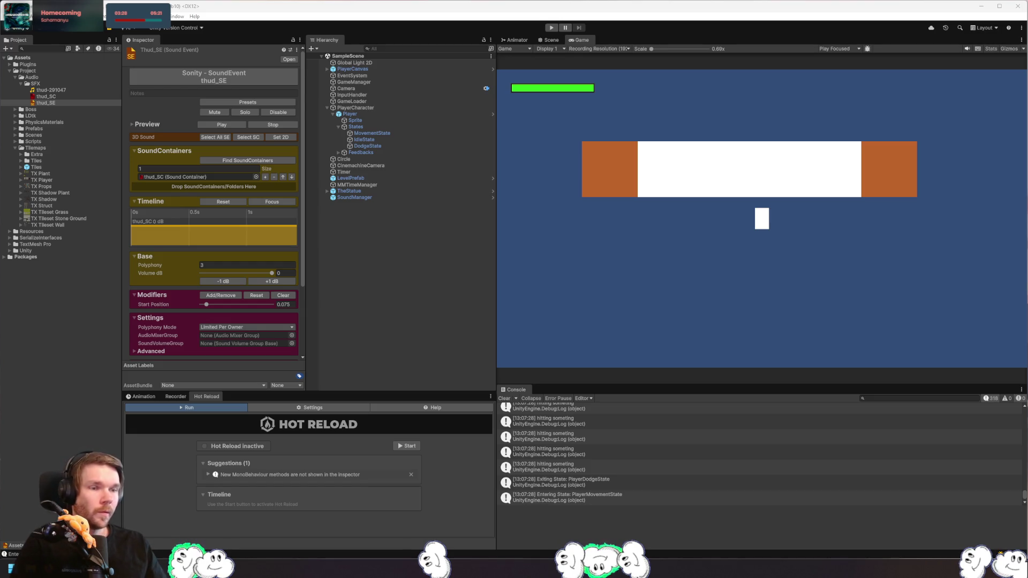
- In Rider, step through PlayerDodgeState FixedUpdate lines 101, 102 and 107, where _bounceSound plays
key("alt+Tab")
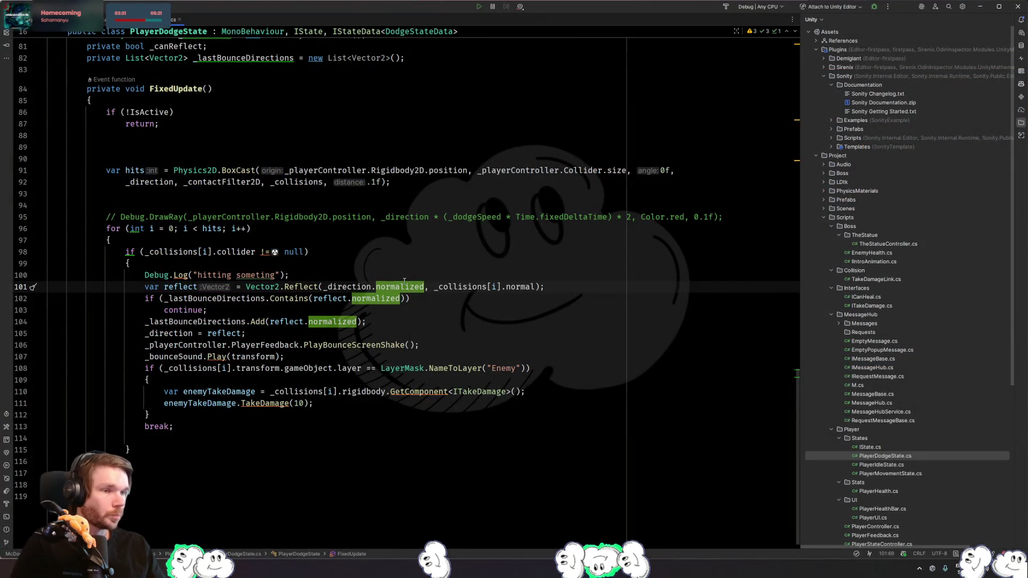
key("End")
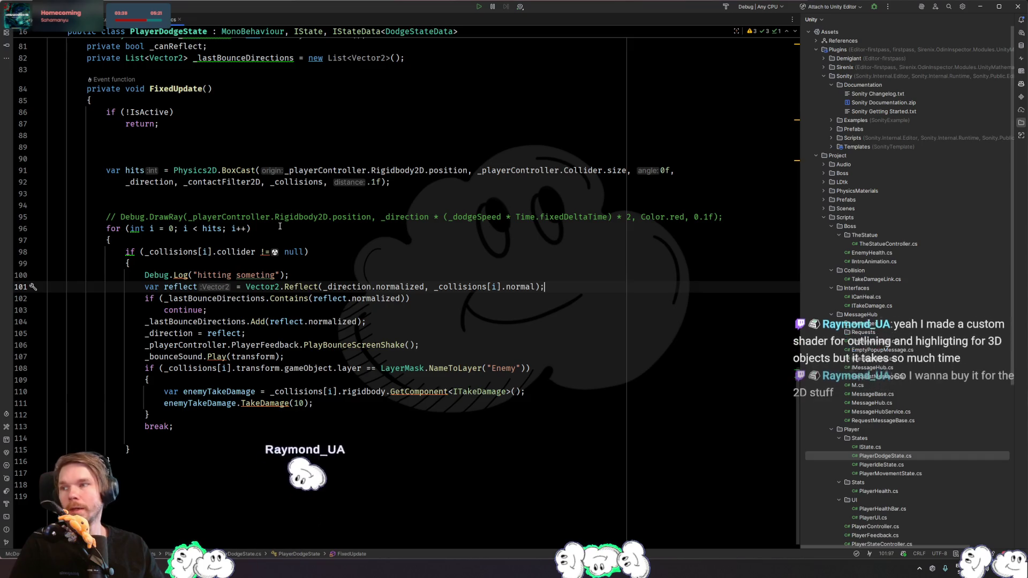
left_click(478, 305)
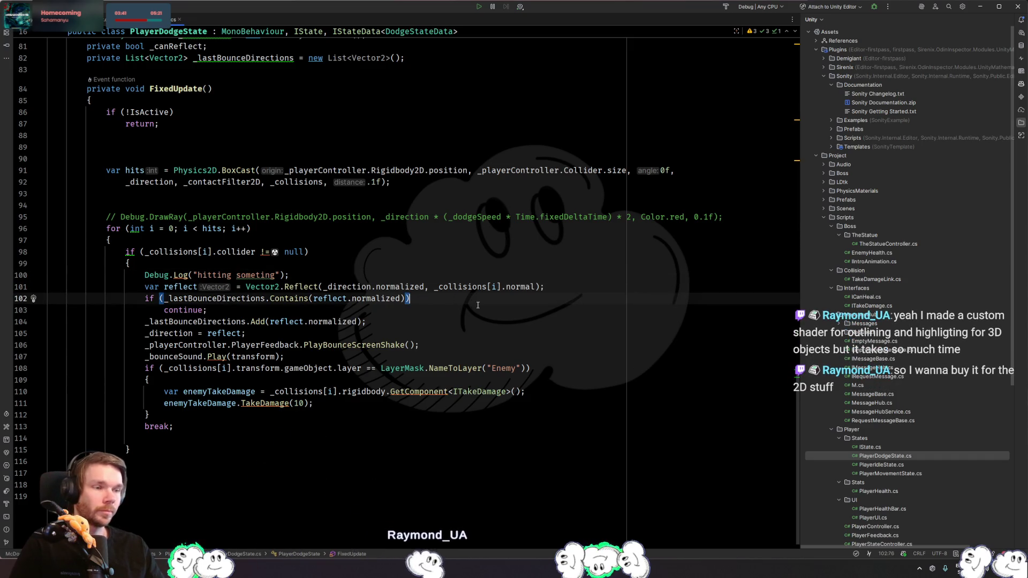
left_click(564, 353)
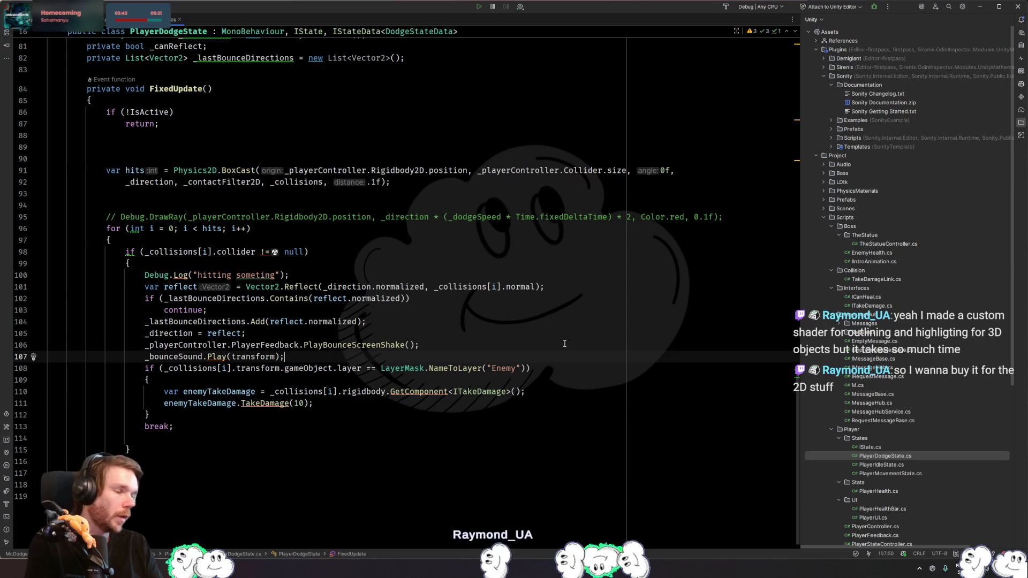
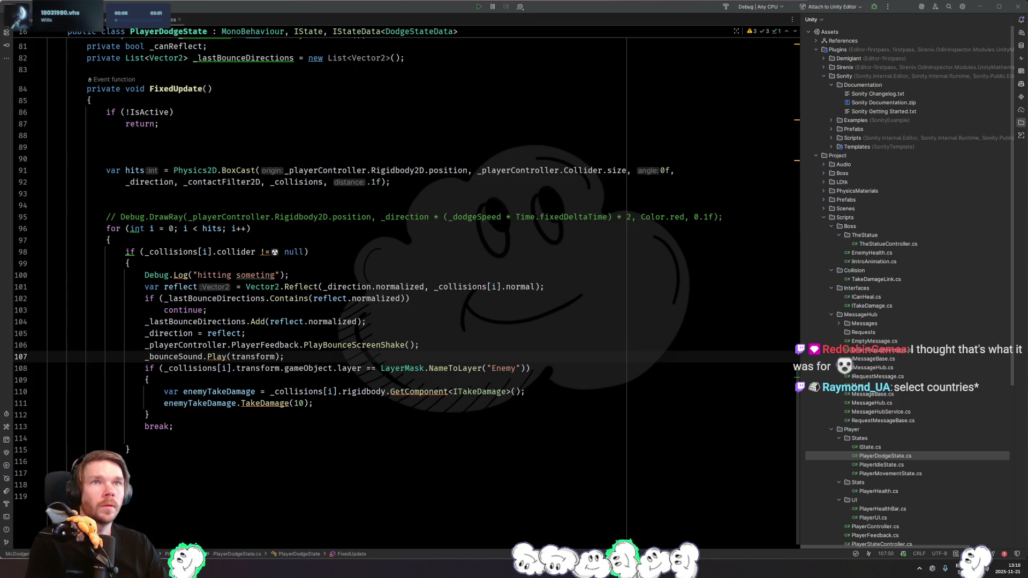
- Move the Shapes store window over Rider, enlarge it, and replay the showcase video without suggestions
left_click_drag(213, 118, 261, 39)
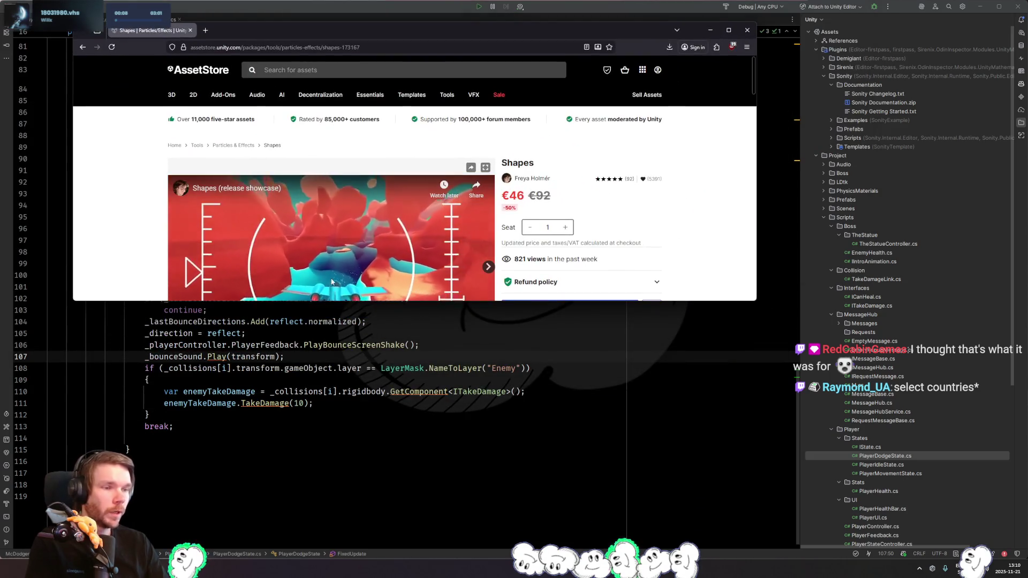
mouse_move(362, 302)
left_mouse_down()
mouse_move(408, 443)
mouse_move(396, 469)
left_mouse_up()
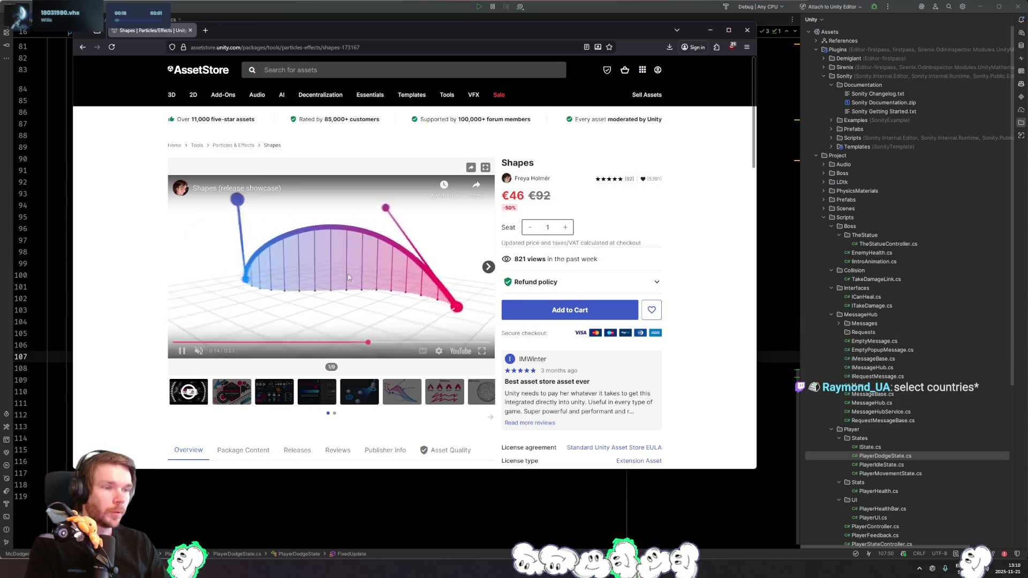
left_click(430, 307)
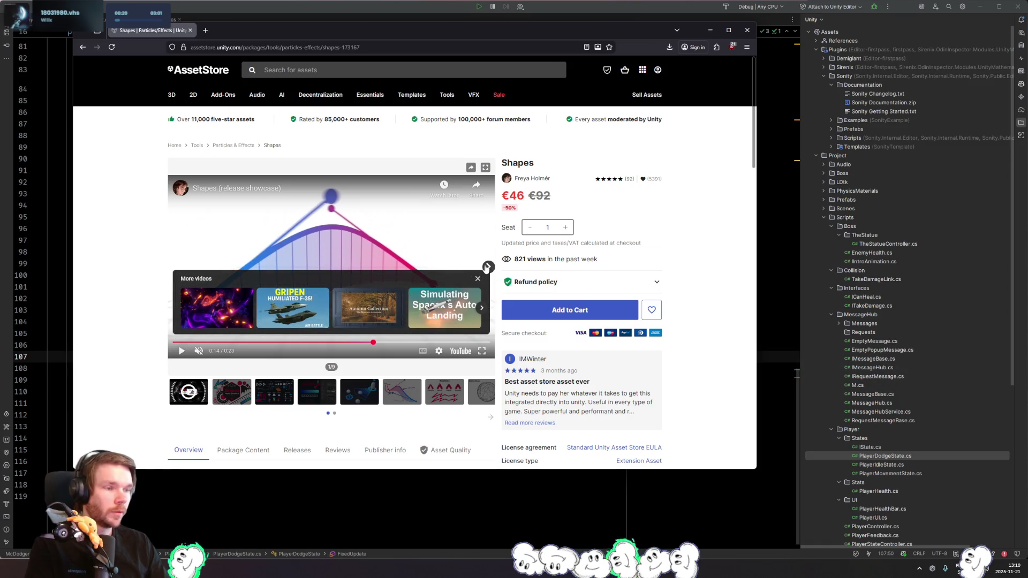
left_click(478, 280)
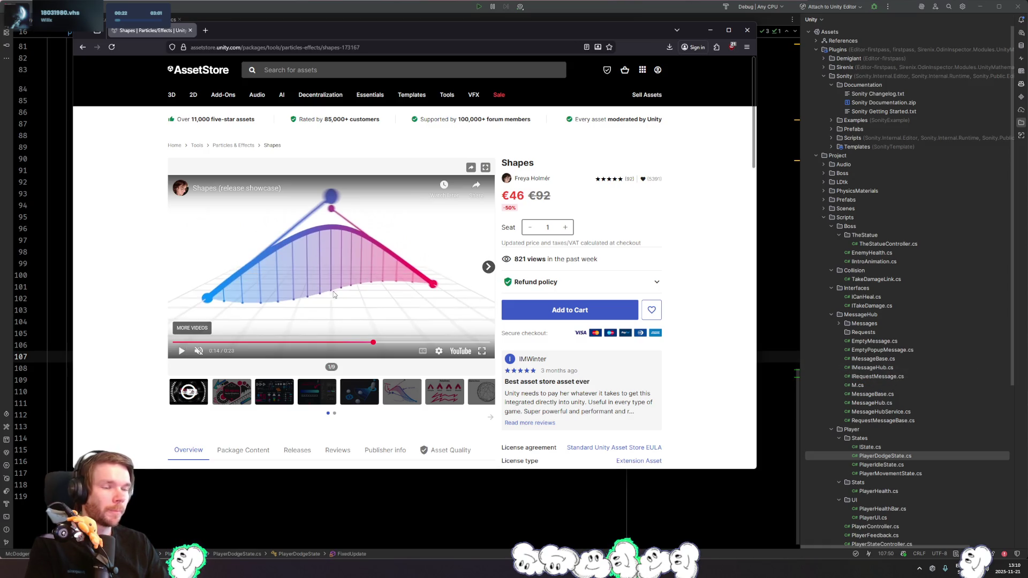
left_click(367, 292)
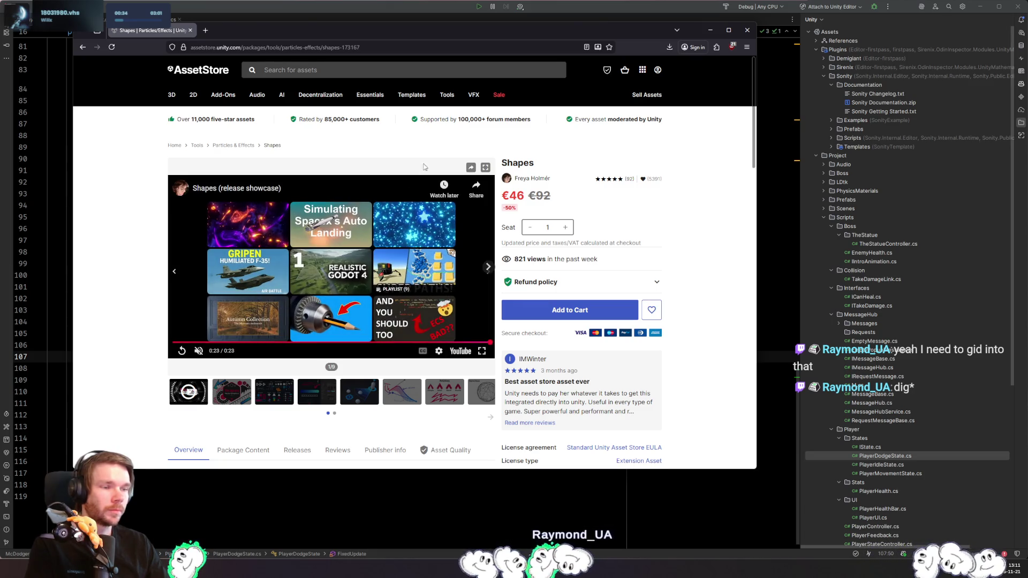
scroll(128, 274, "down", 8)
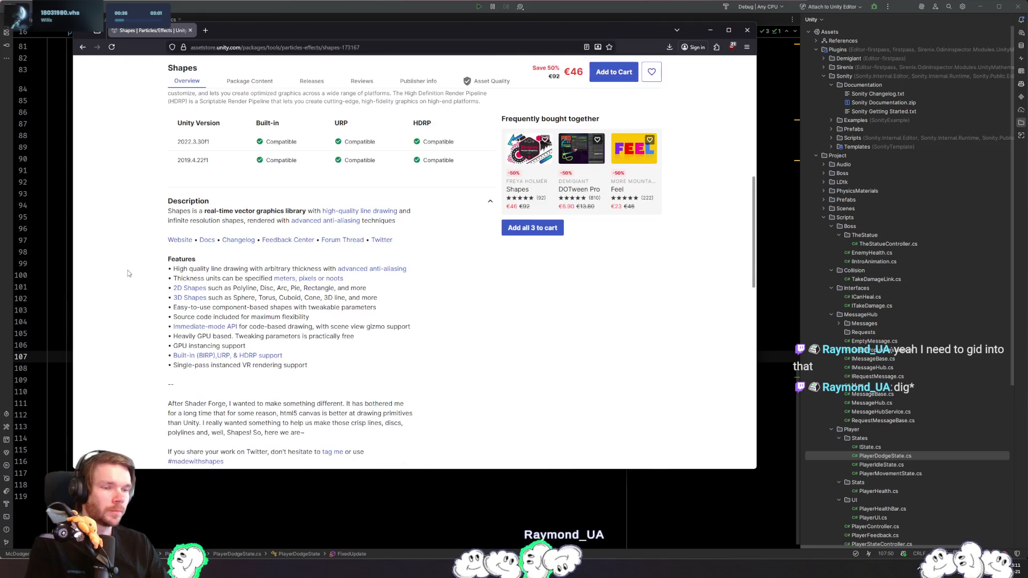
- Highlight the 2D and 3D Shapes feature lines in the description, then return to the page top
left_click_drag(161, 288, 390, 298)
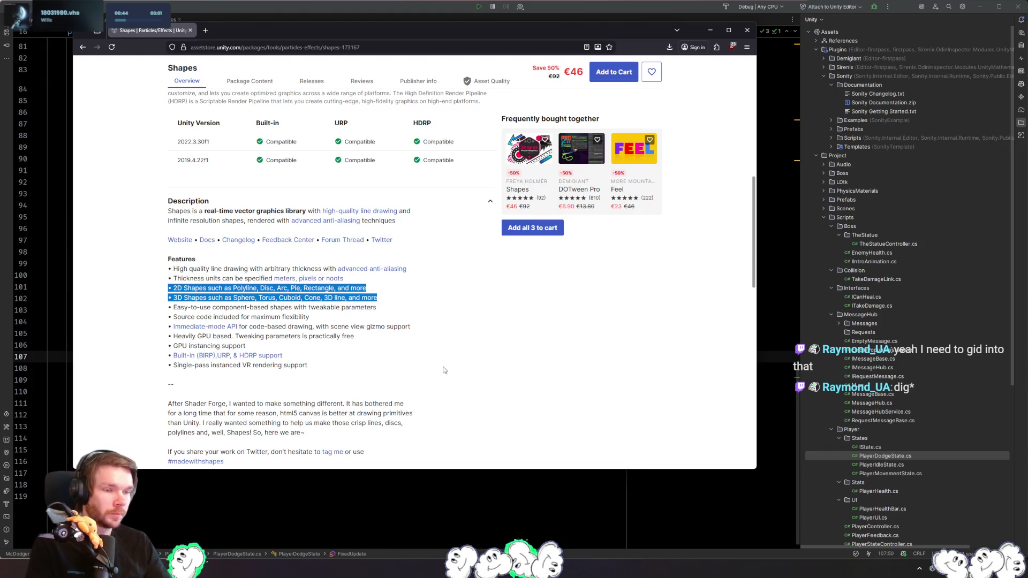
left_click(403, 353)
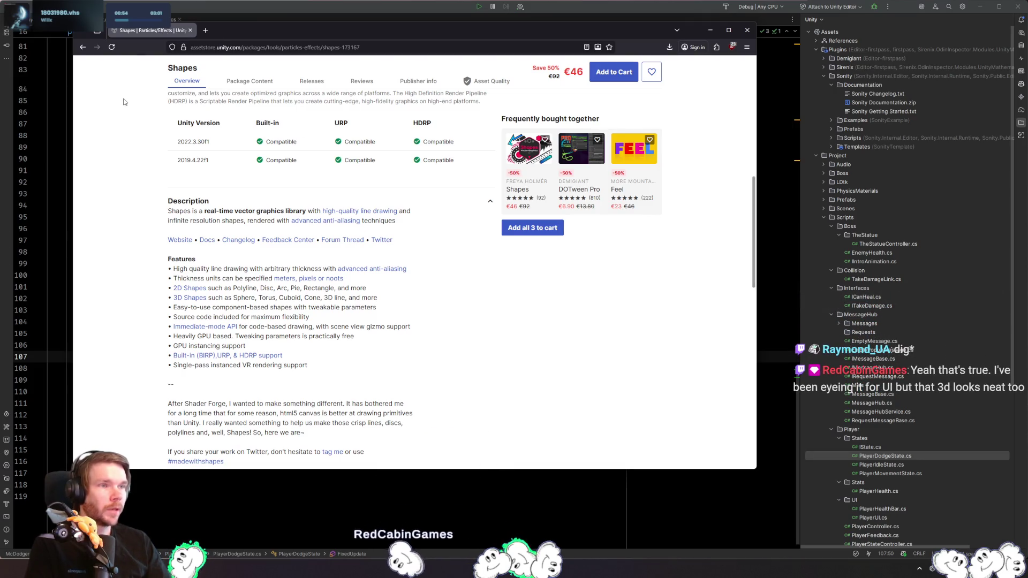
scroll(370, 257, "up", 3)
scroll(371, 258, "up", 4)
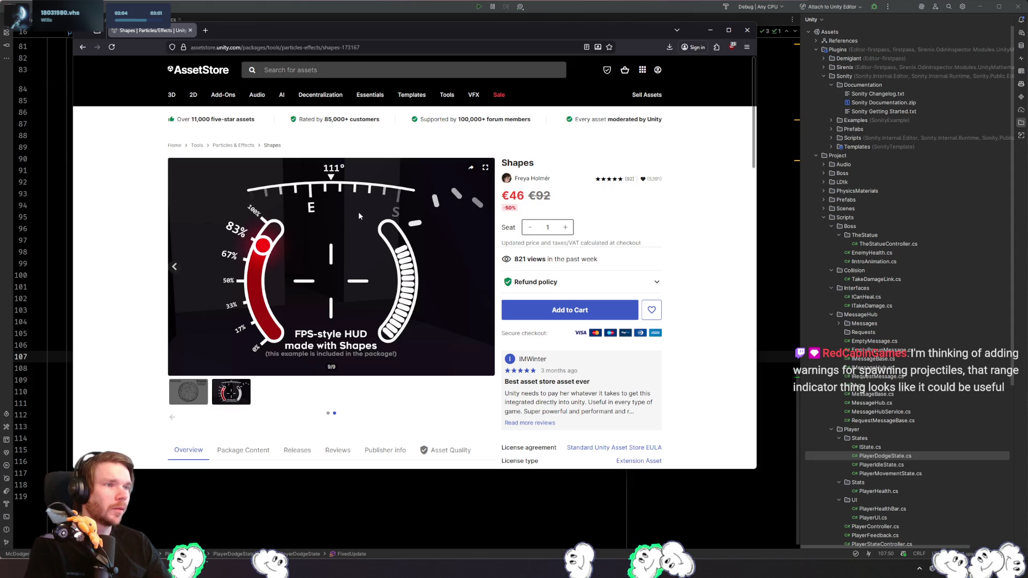
- Page through the Shapes gallery images, ending on the 3/9 overview of all shape types
left_click(189, 394)
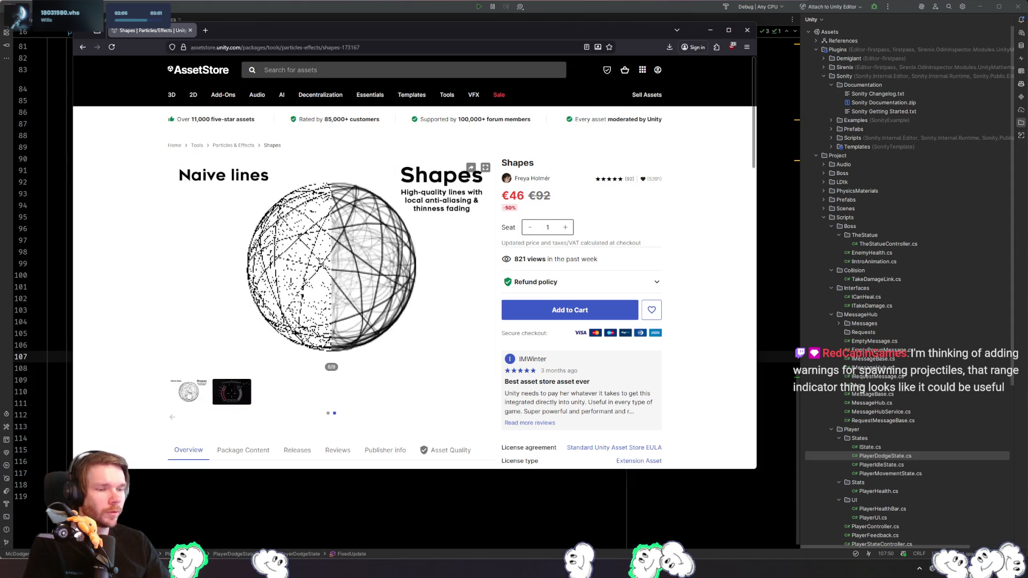
left_click(171, 419)
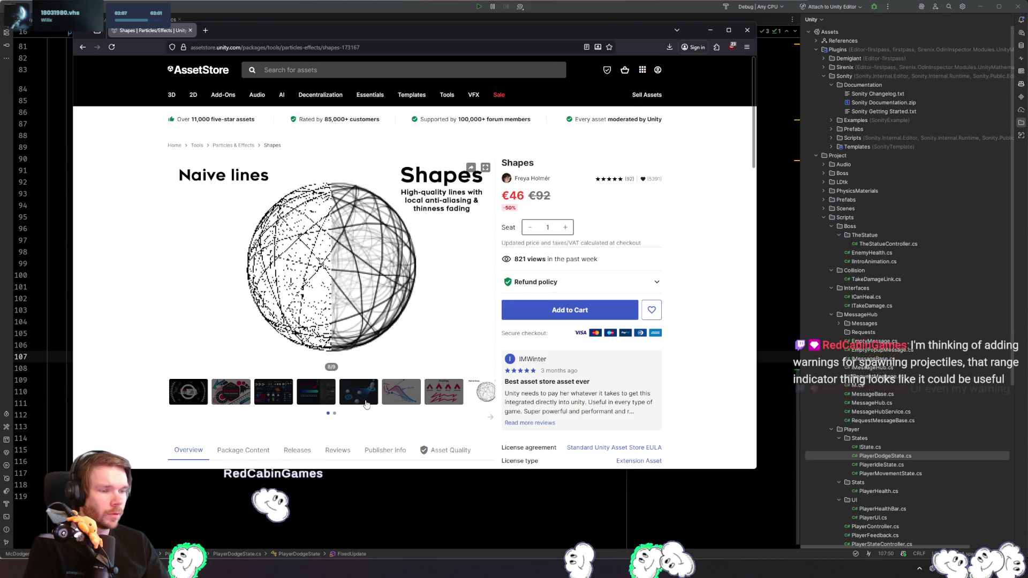
left_click(358, 393)
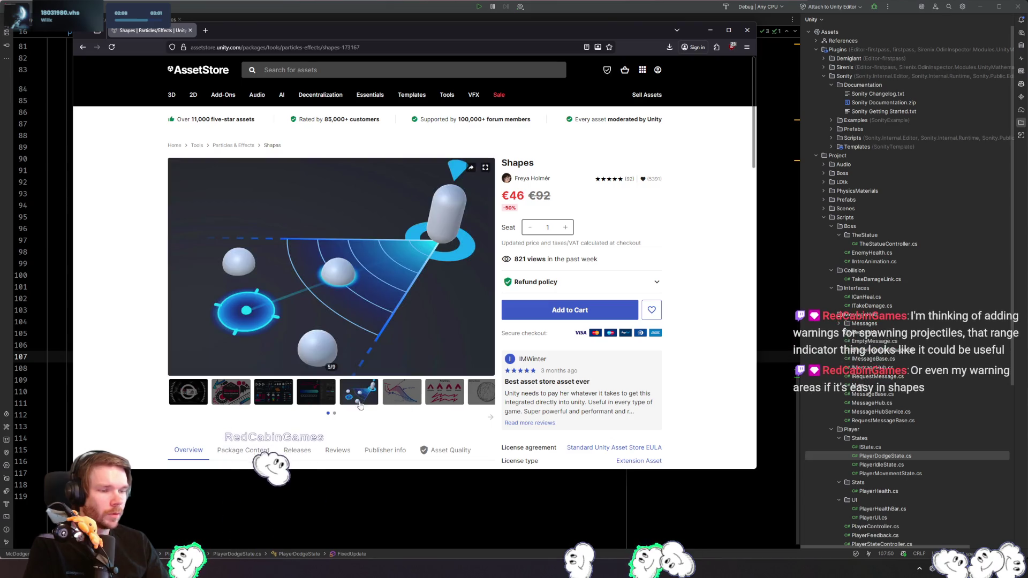
left_click(320, 401)
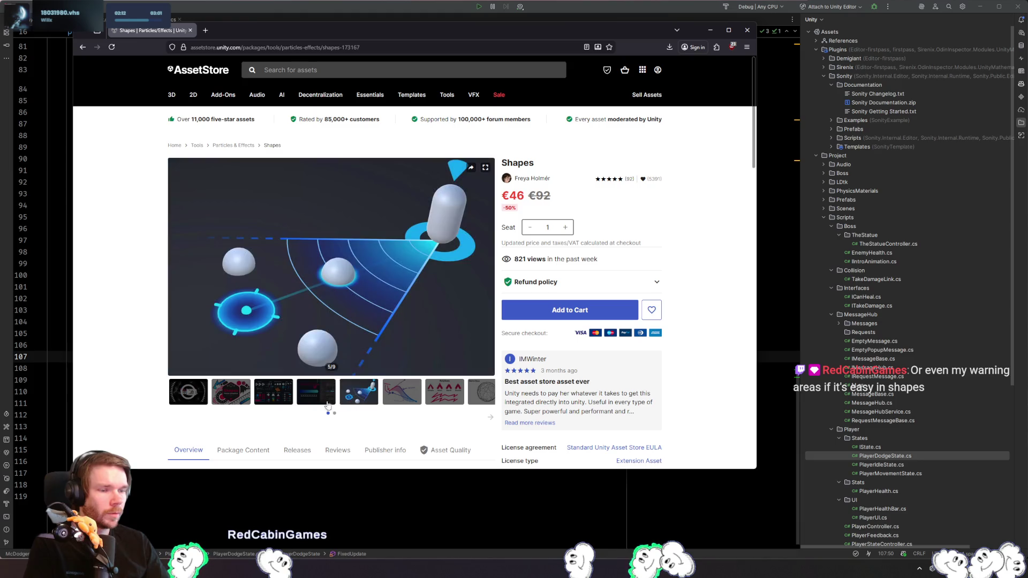
left_click(274, 394)
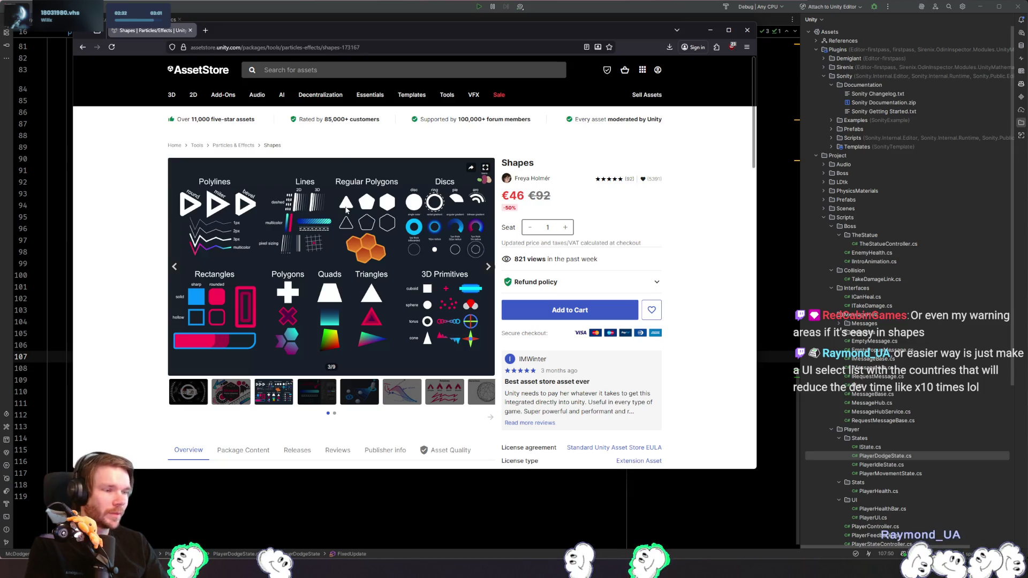
scroll(687, 285, "down", 3)
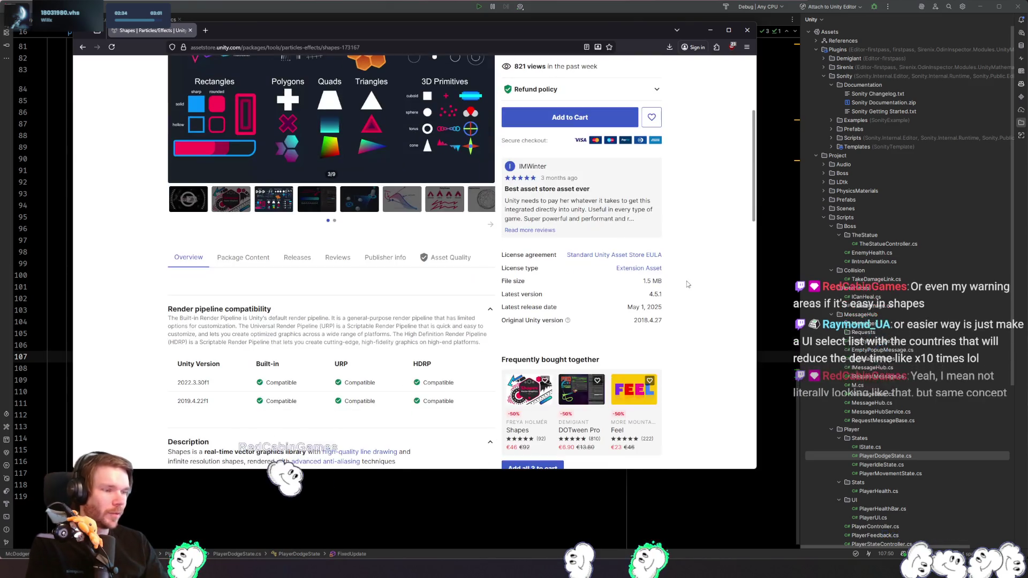
- Open the Shapes Reviews tab and scroll down through the user ratings
scroll(688, 285, "down", 5)
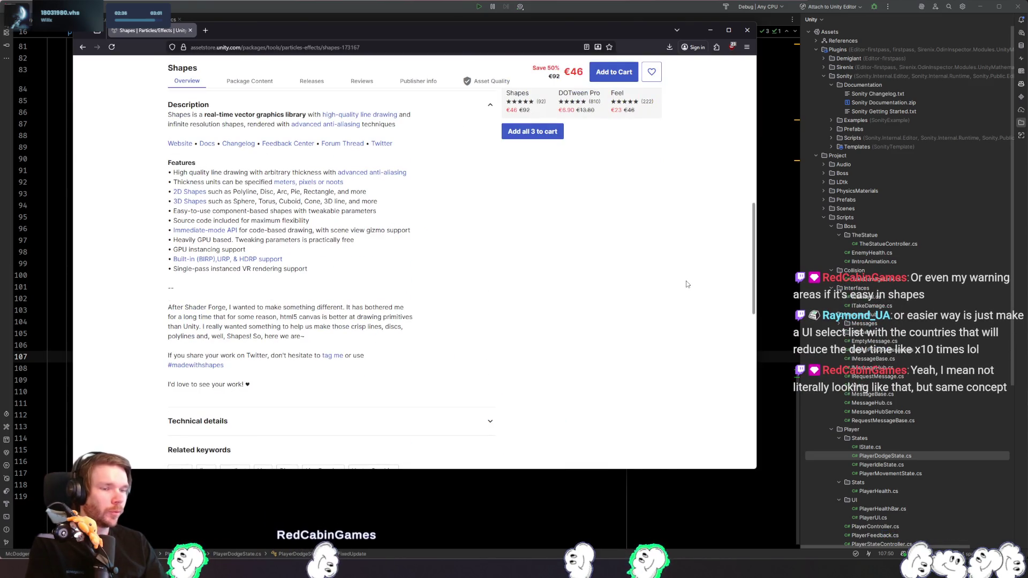
scroll(688, 284, "down", 7)
scroll(679, 280, "up", 10)
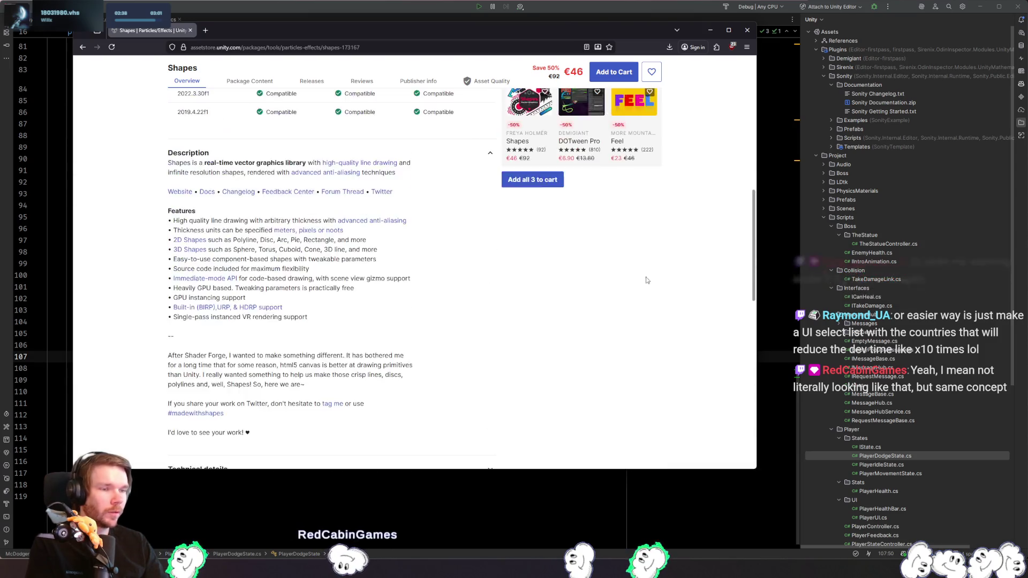
scroll(343, 327, "up", 2)
left_click(342, 313)
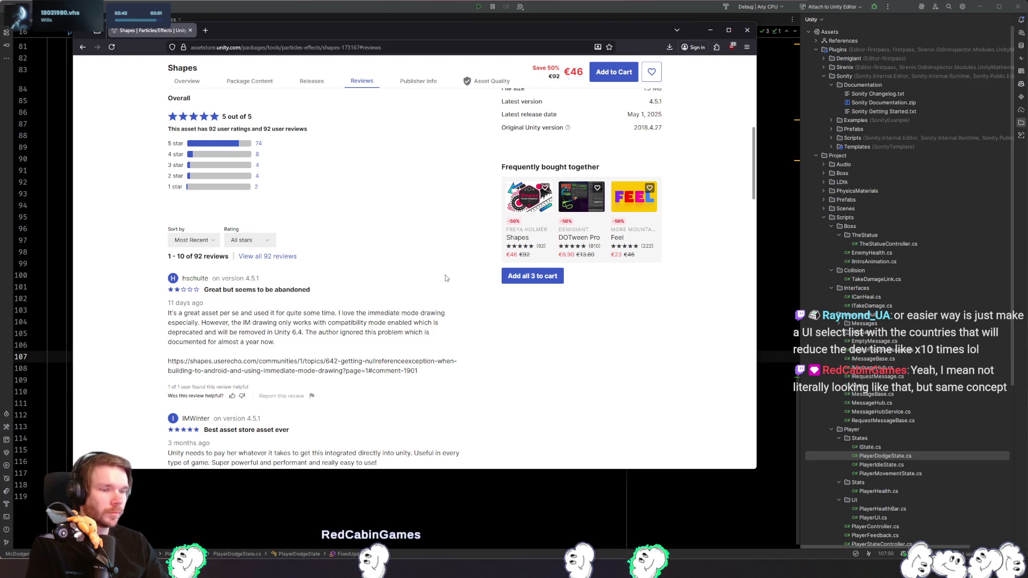
scroll(446, 279, "up", 5)
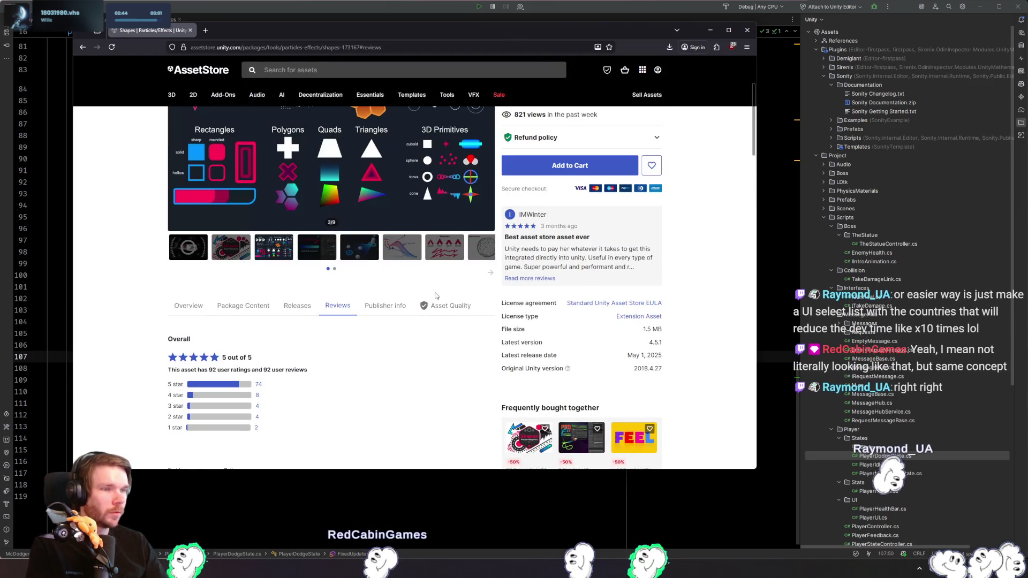
scroll(435, 296, "down", 5)
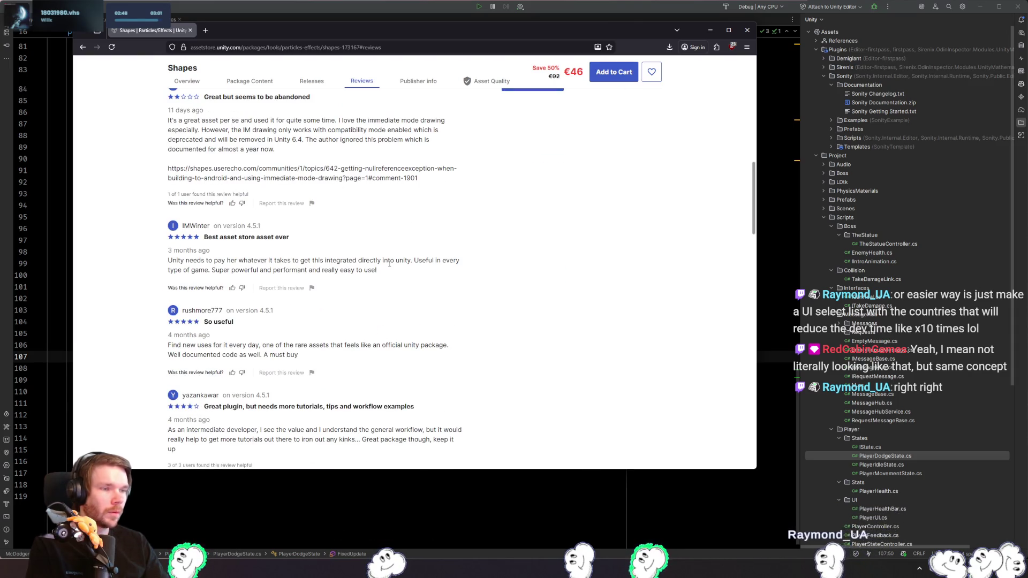
scroll(522, 272, "down", 3)
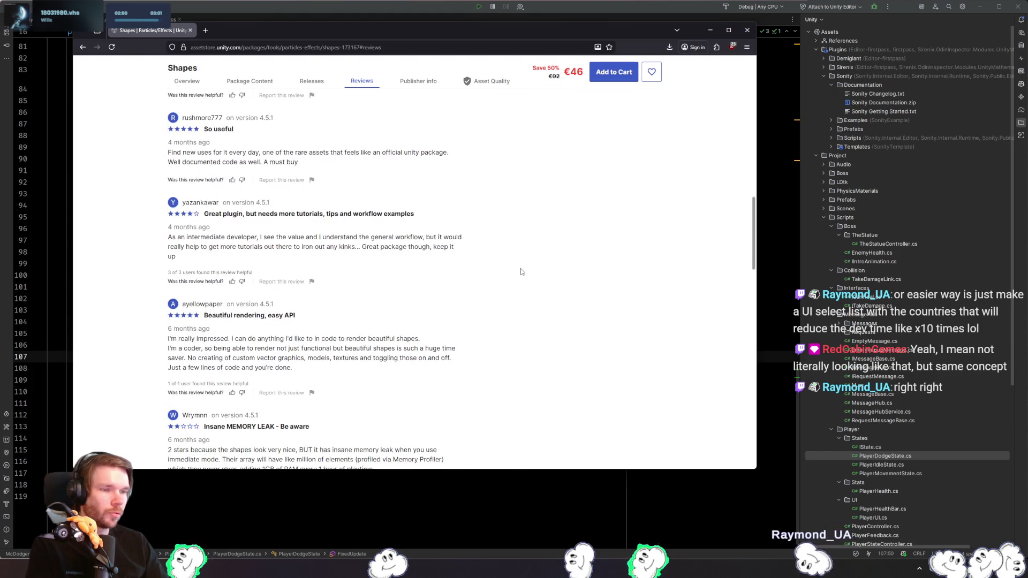
scroll(502, 271, "down", 4)
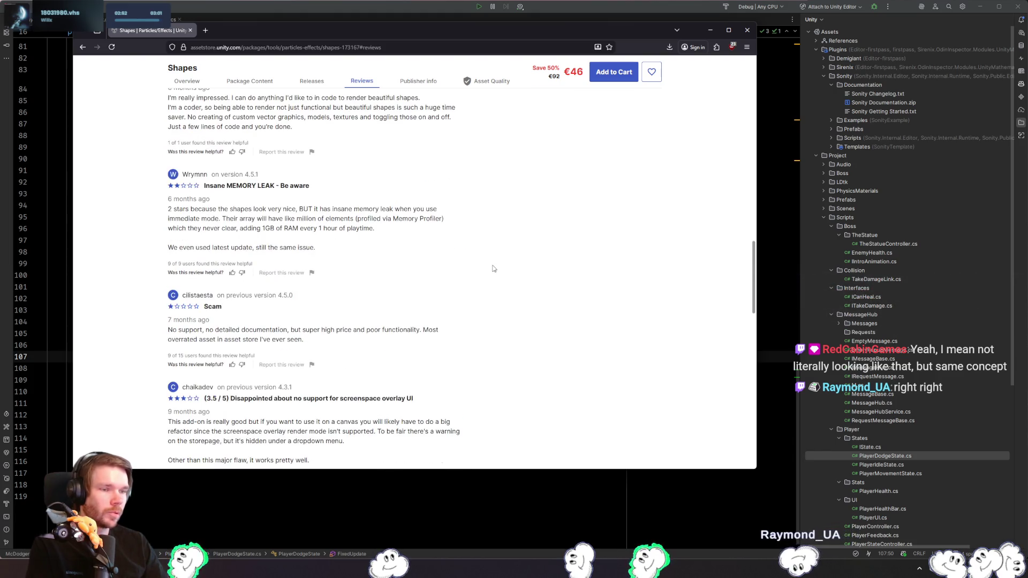
- Highlight parts of the 'Insane MEMORY LEAK' review, then return to the Asset Store home page
triple_click(352, 190)
left_click(352, 190)
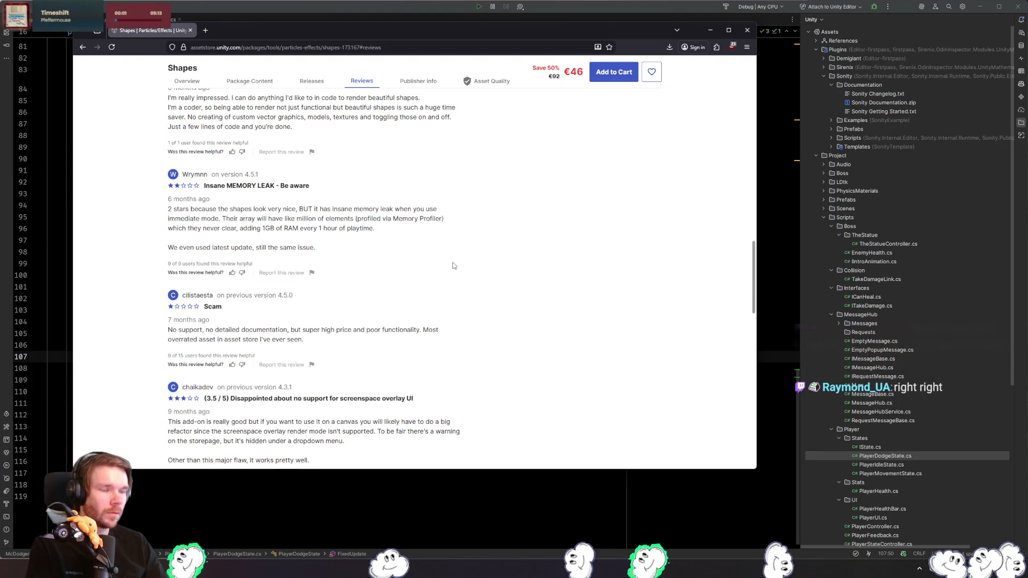
left_click_drag(374, 228, 225, 229)
triple_click(426, 231)
triple_click(442, 249)
left_click(437, 241)
scroll(437, 242, "up", 15)
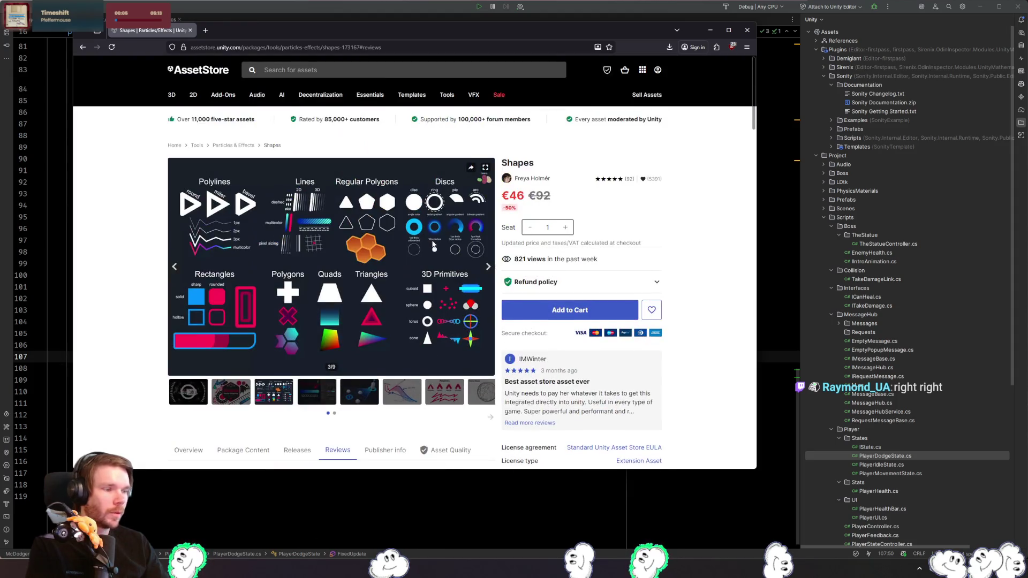
left_click(217, 72)
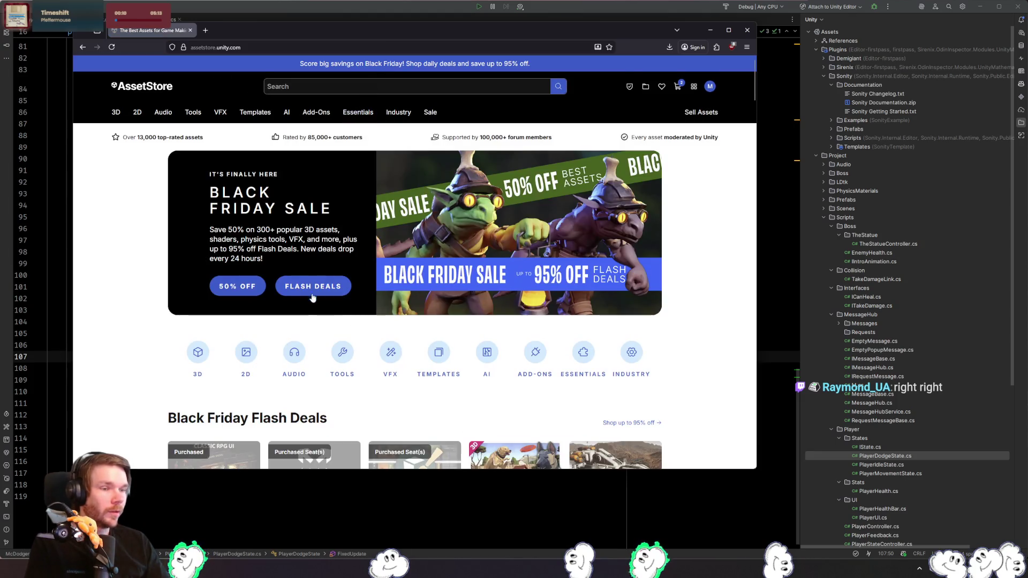
- Open the Black Friday Flash Deals listing and scroll through the 198 discounted assets
left_click(313, 286)
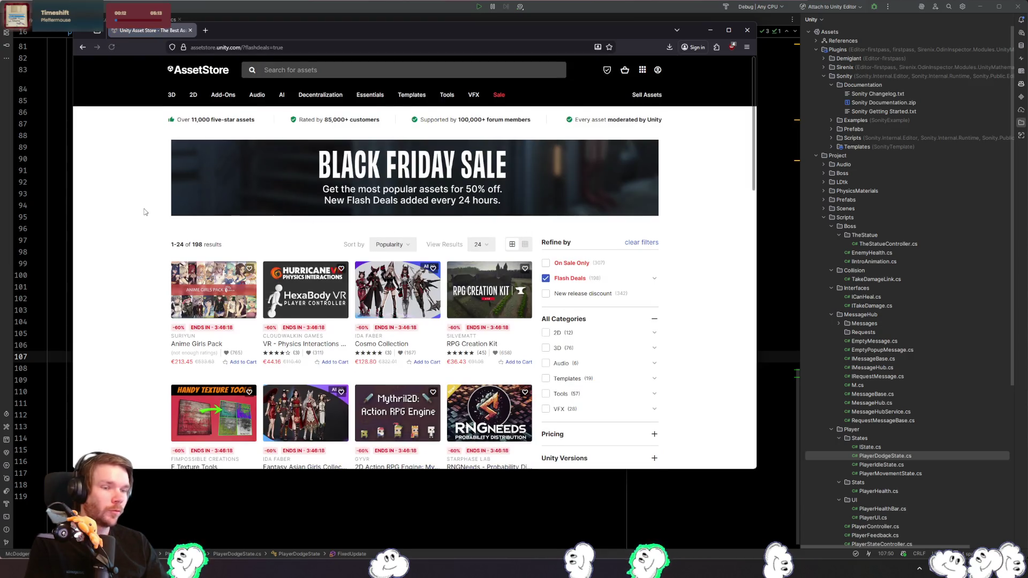
scroll(155, 223, "down", 3)
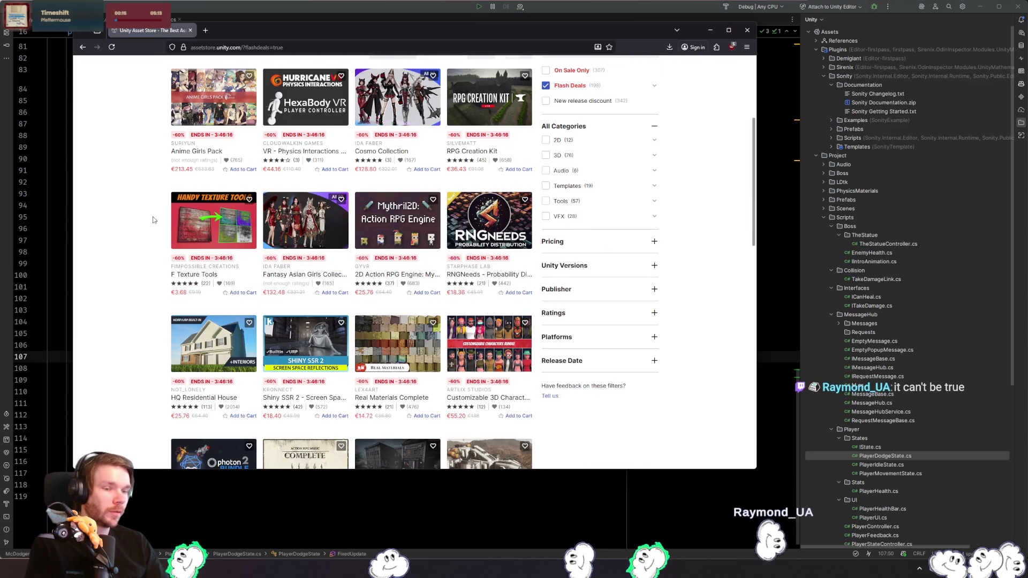
scroll(153, 220, "down", 2)
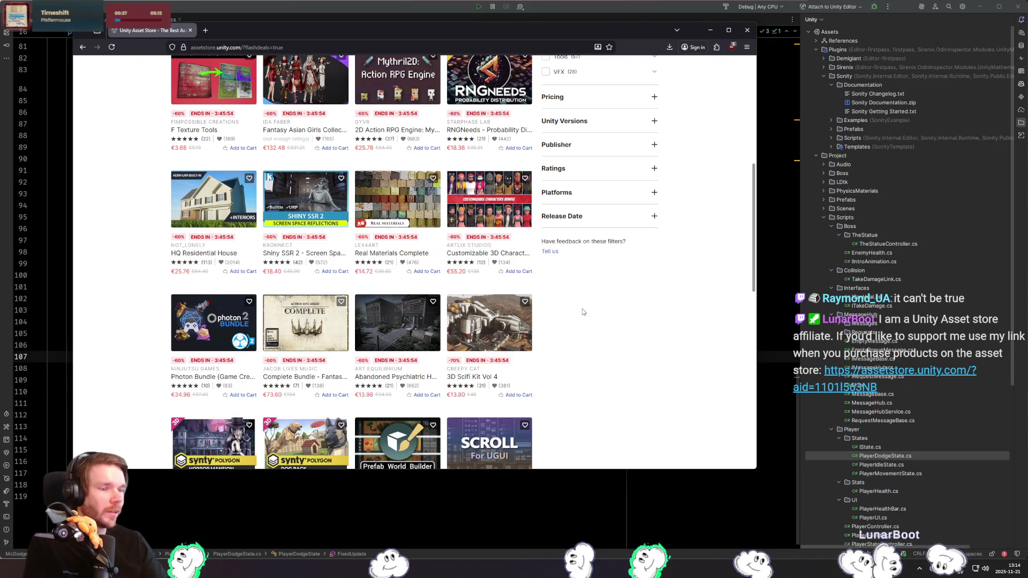
scroll(582, 312, "down", 3)
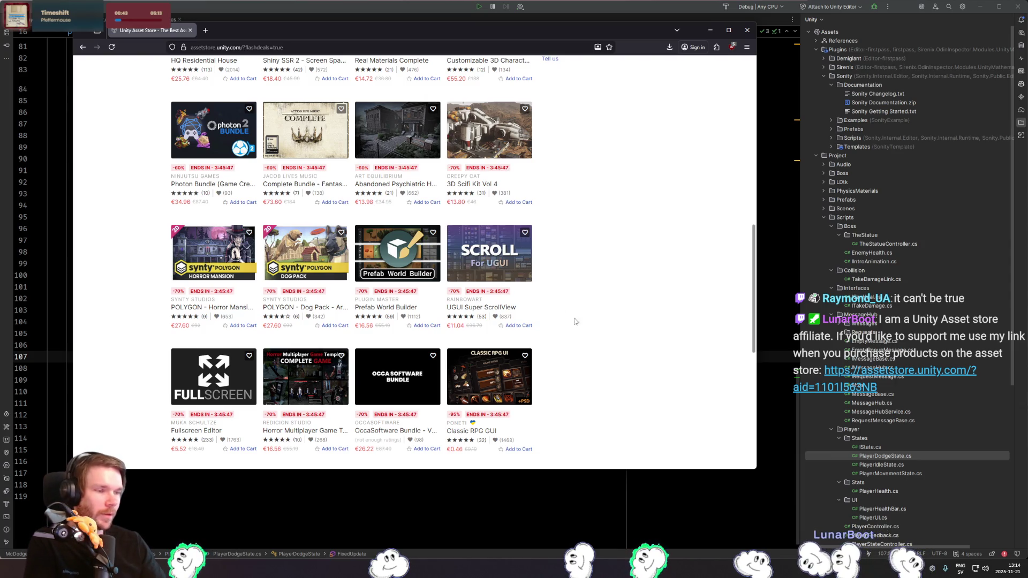
scroll(576, 322, "down", 2)
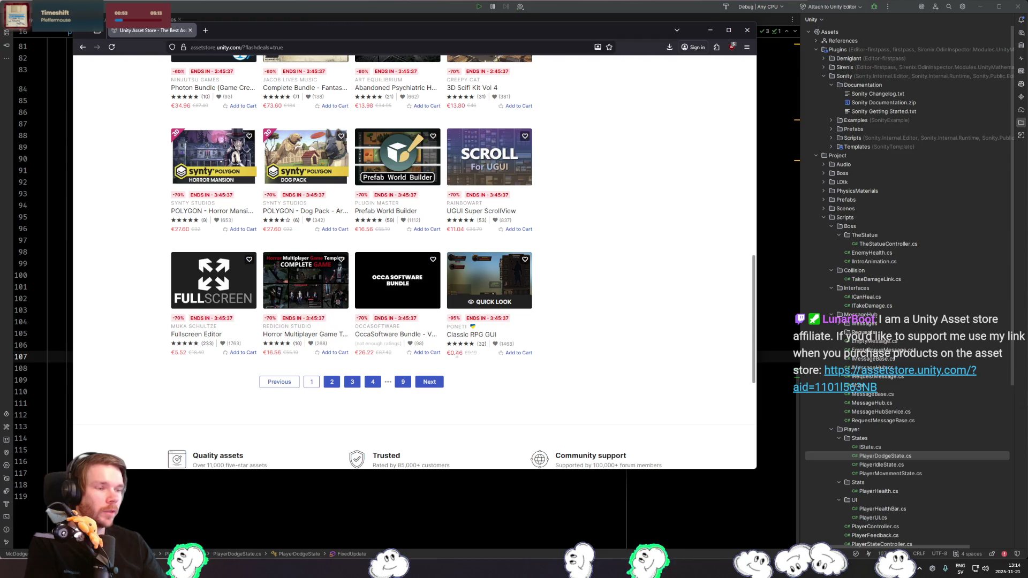
middle_click(485, 337)
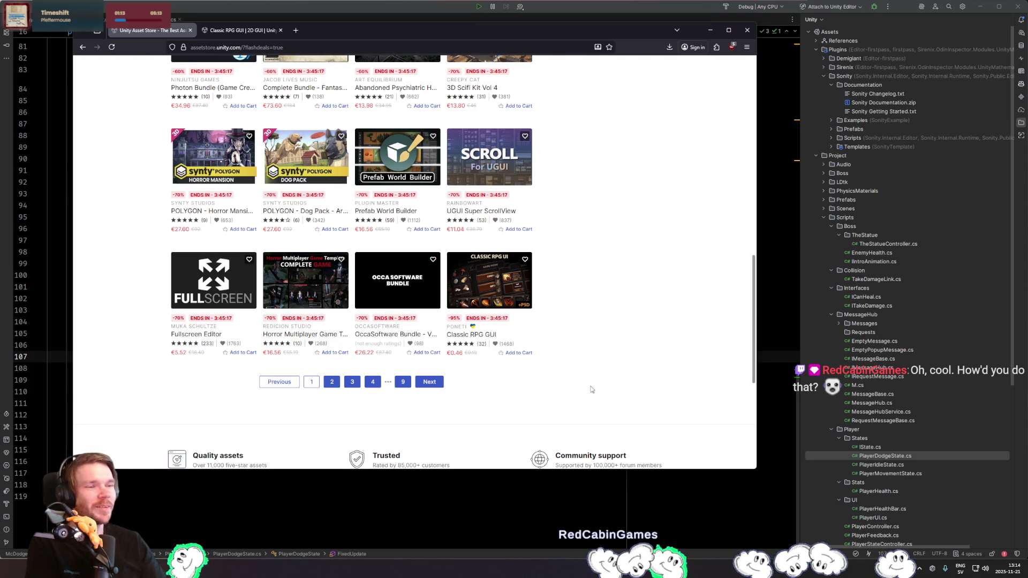
scroll(574, 351, "up", 2)
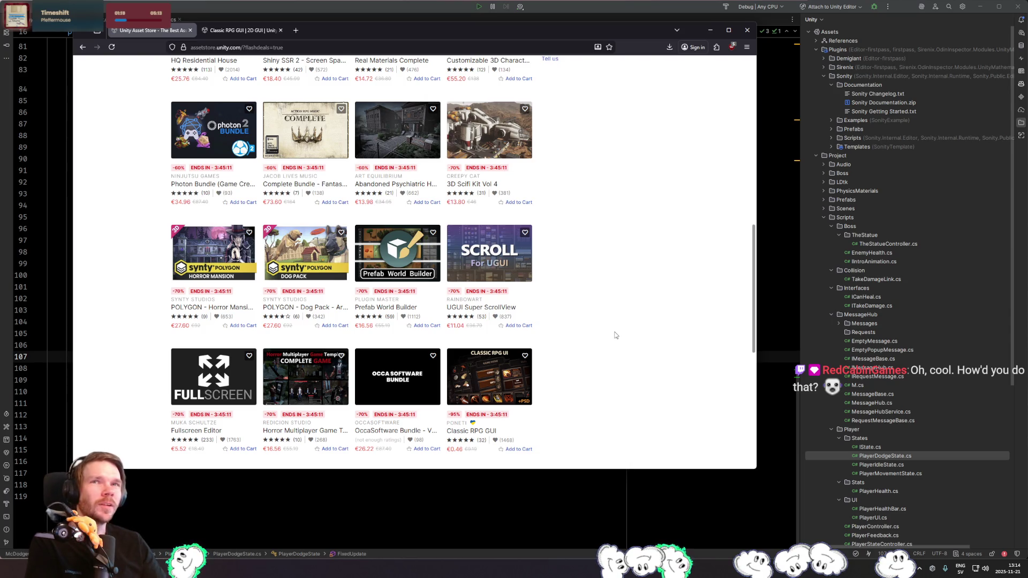
scroll(608, 309, "up", 10)
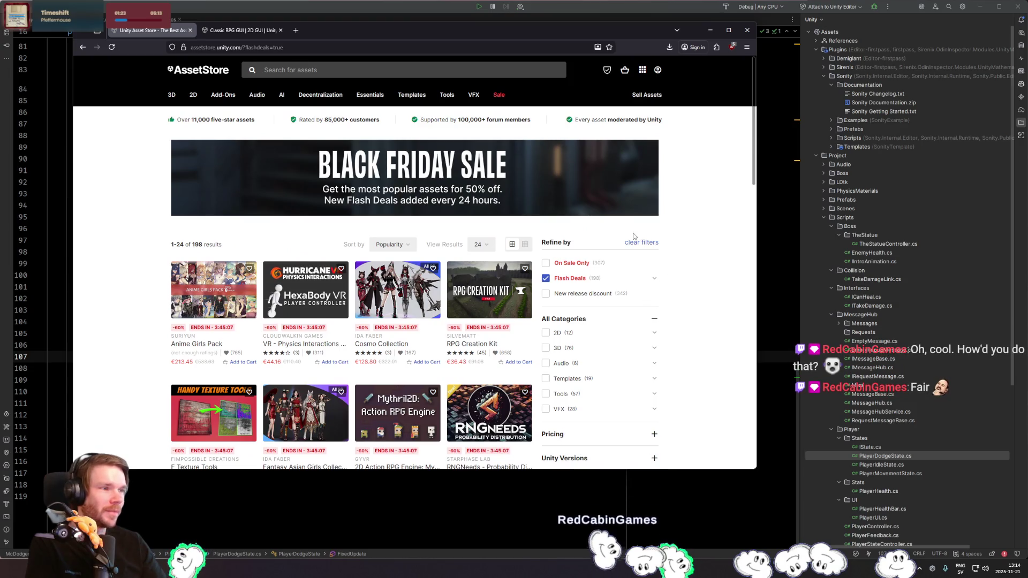
mouse_move(497, 101)
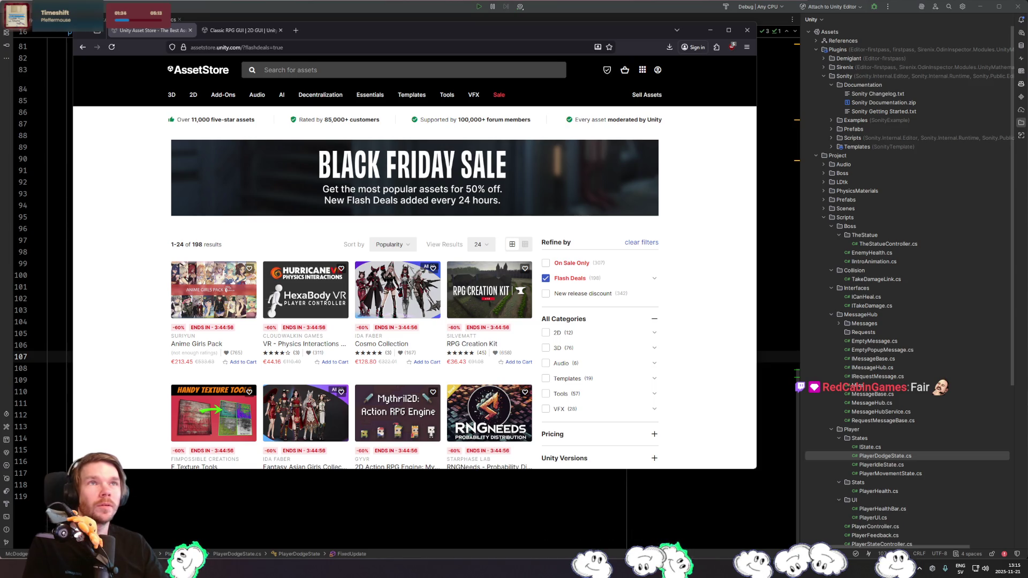
- Bring the Unity Affiliate Program page into view, scroll through it, and close its window
mouse_move(0, 161)
left_mouse_down()
mouse_move(0, 183)
mouse_move(281, 117)
left_mouse_up()
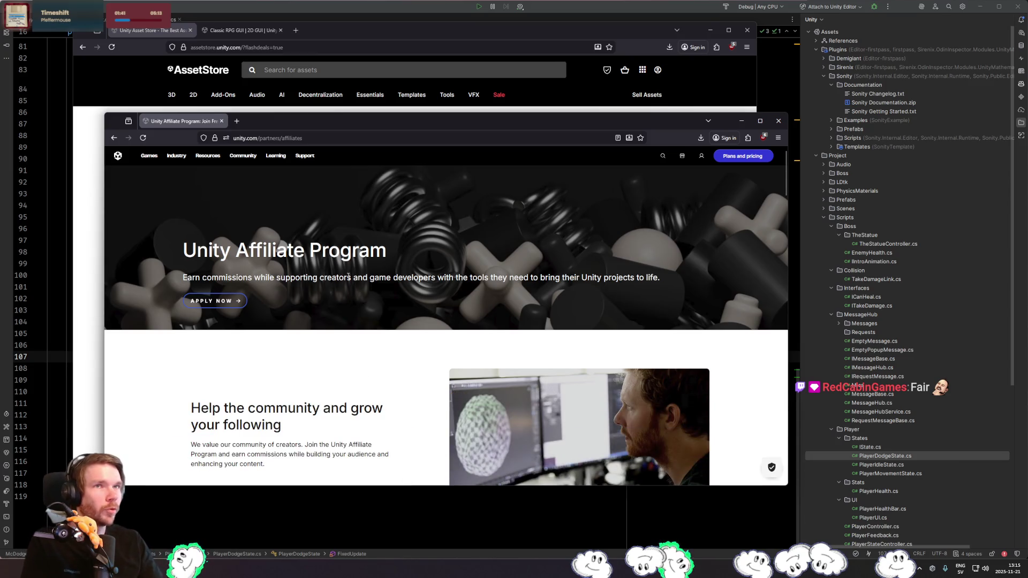
scroll(312, 294, "down", 3)
scroll(347, 244, "down", 3)
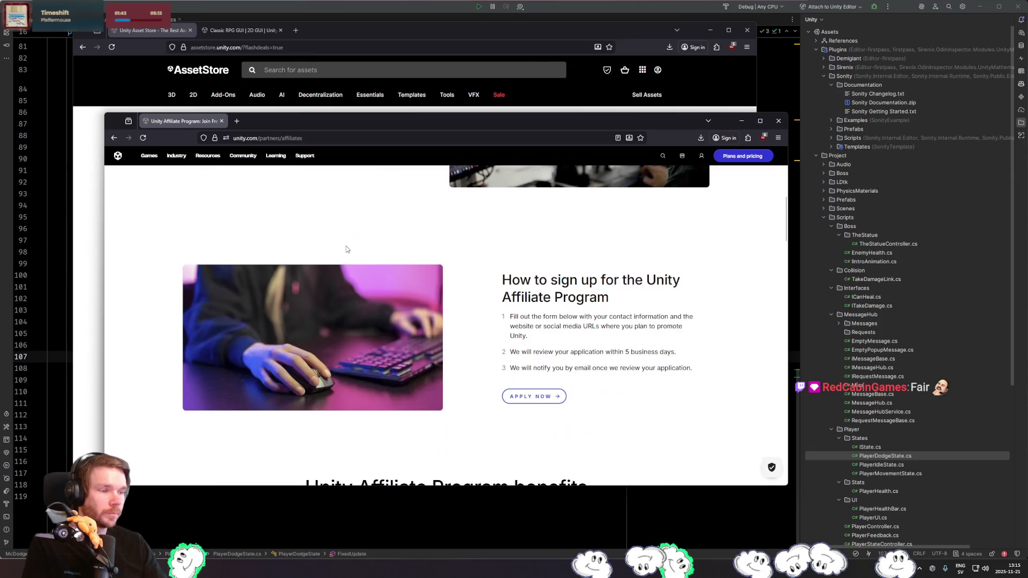
scroll(347, 252, "down", 6)
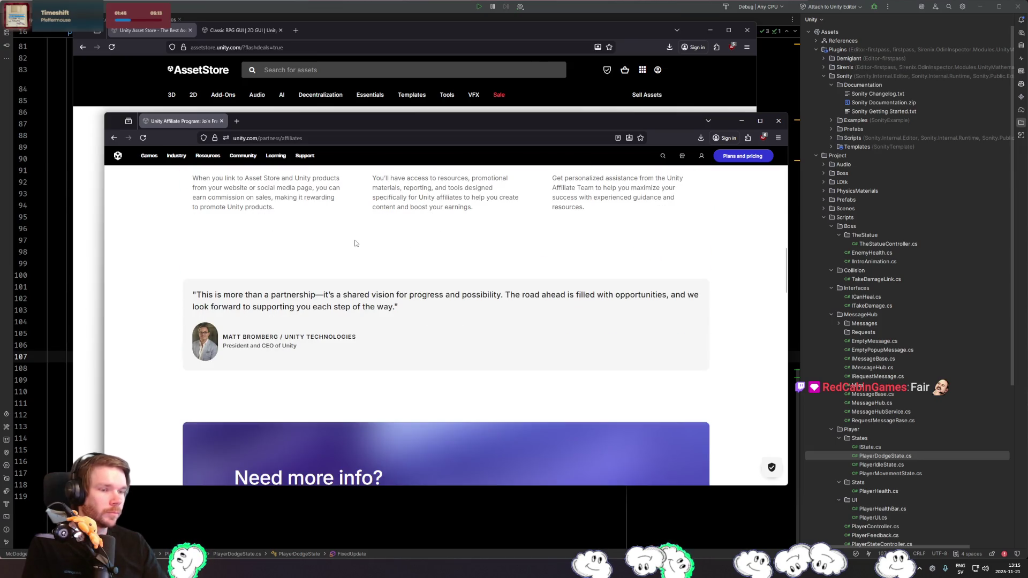
scroll(356, 244, "down", 10)
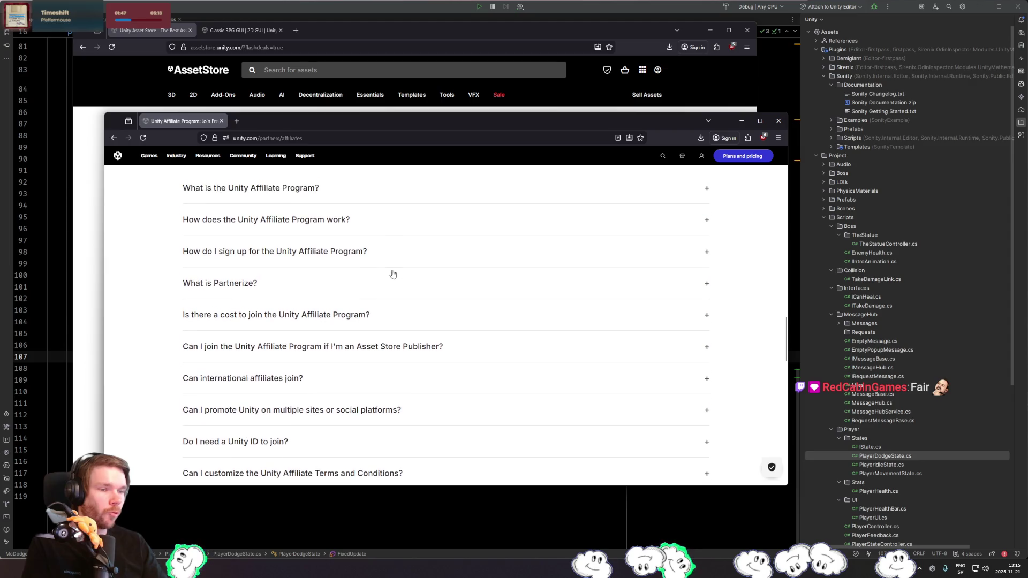
scroll(348, 329, "up", 15)
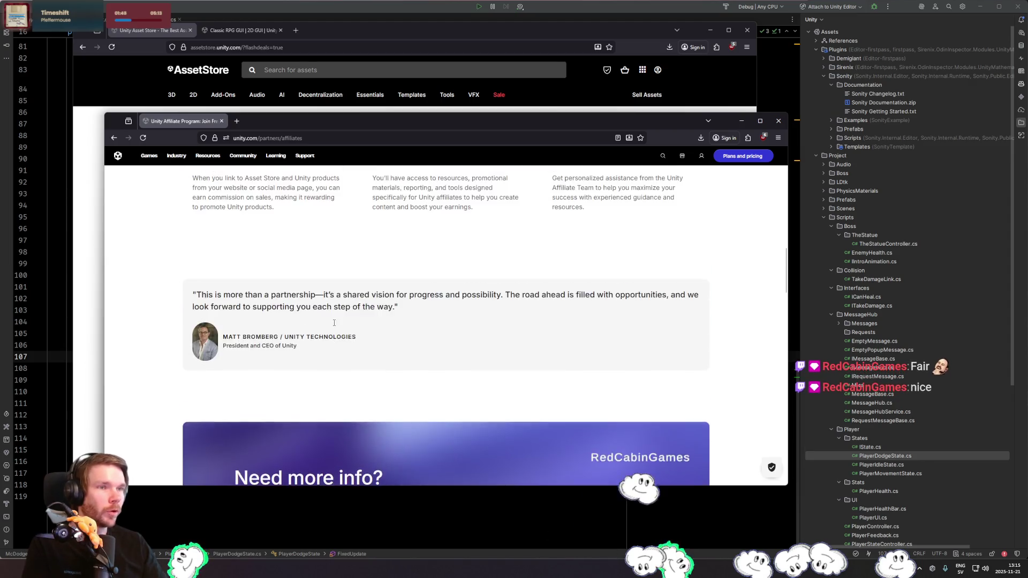
scroll(334, 322, "up", 8)
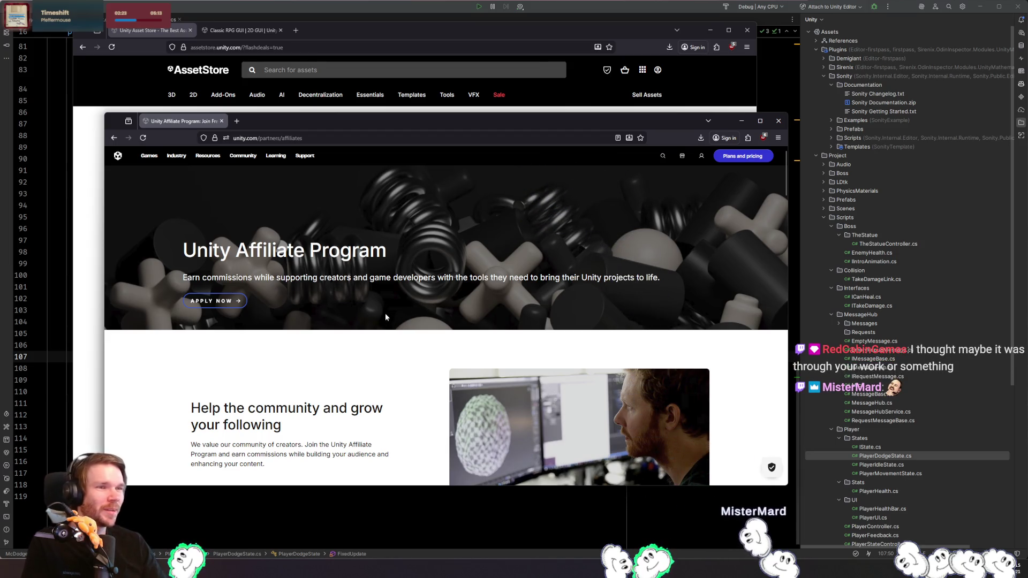
mouse_move(206, 155)
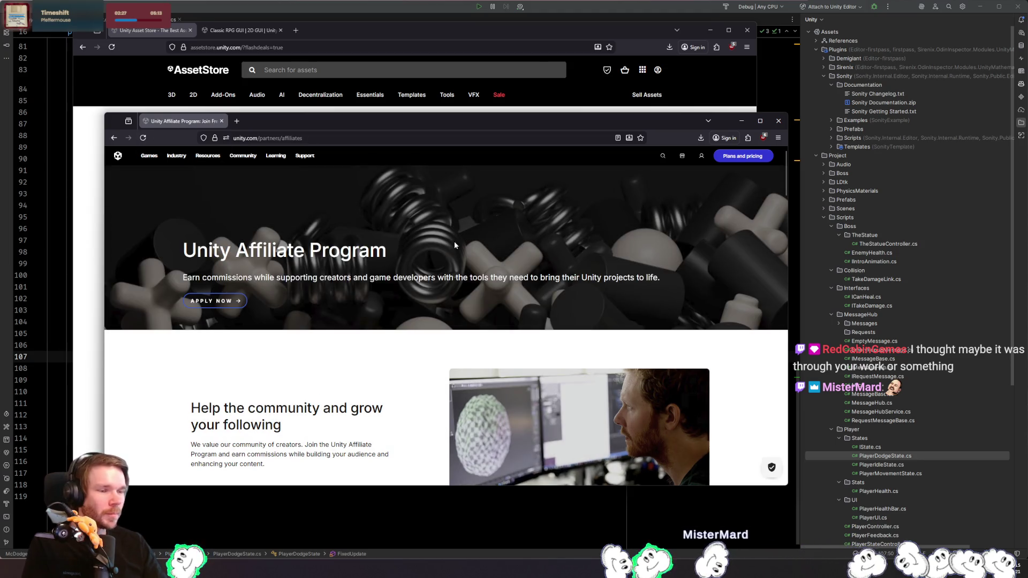
left_click(221, 121)
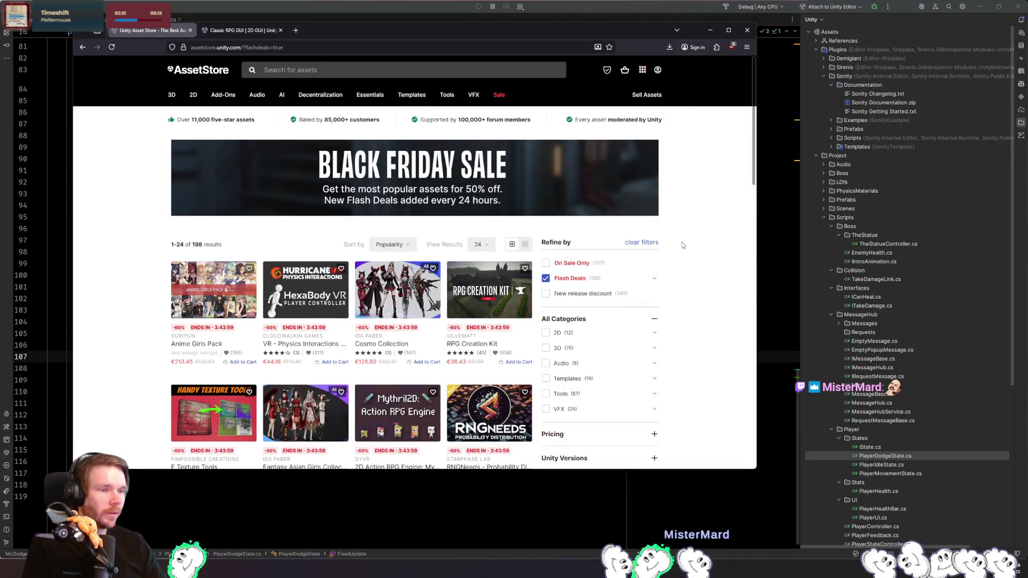
- Move to the second page of flash deals and scroll through its results
scroll(664, 263, "down", 5)
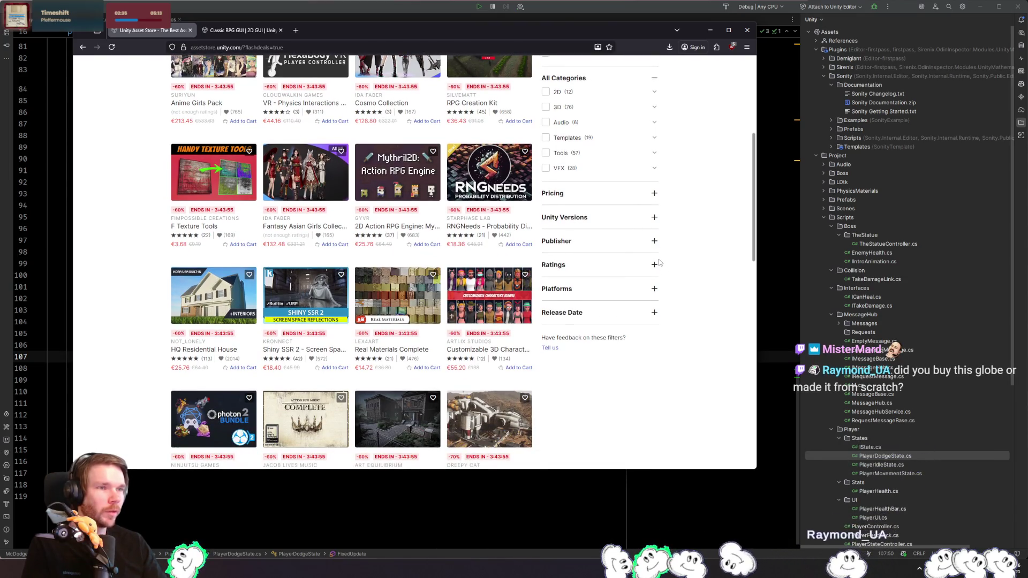
scroll(683, 276, "down", 7)
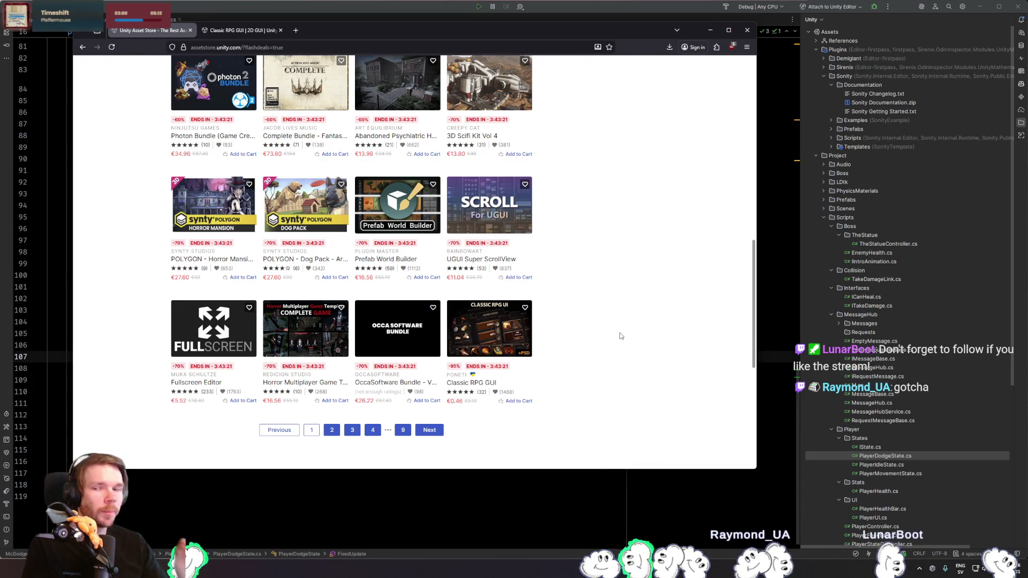
left_click(332, 430)
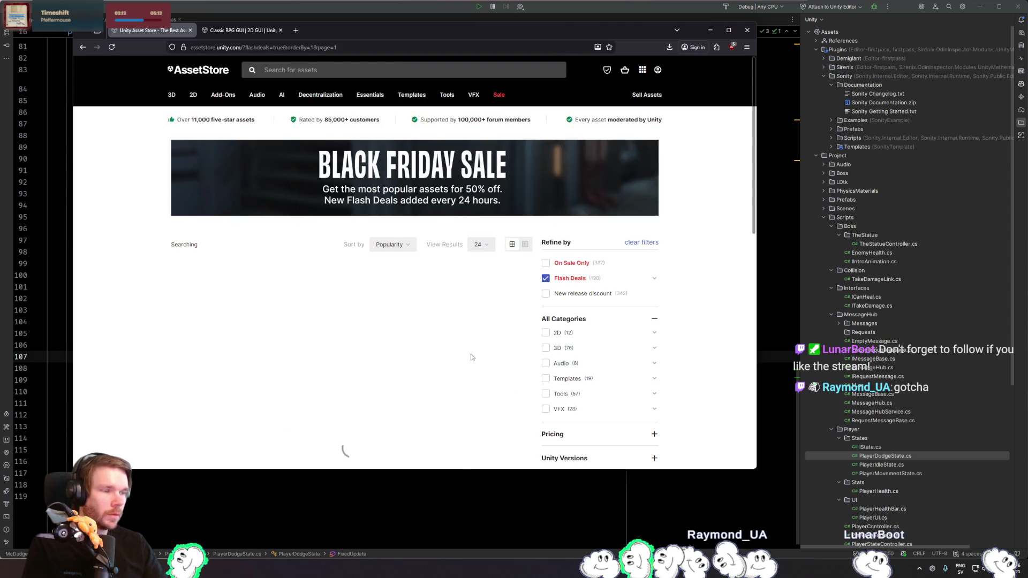
scroll(479, 304, "down", 3)
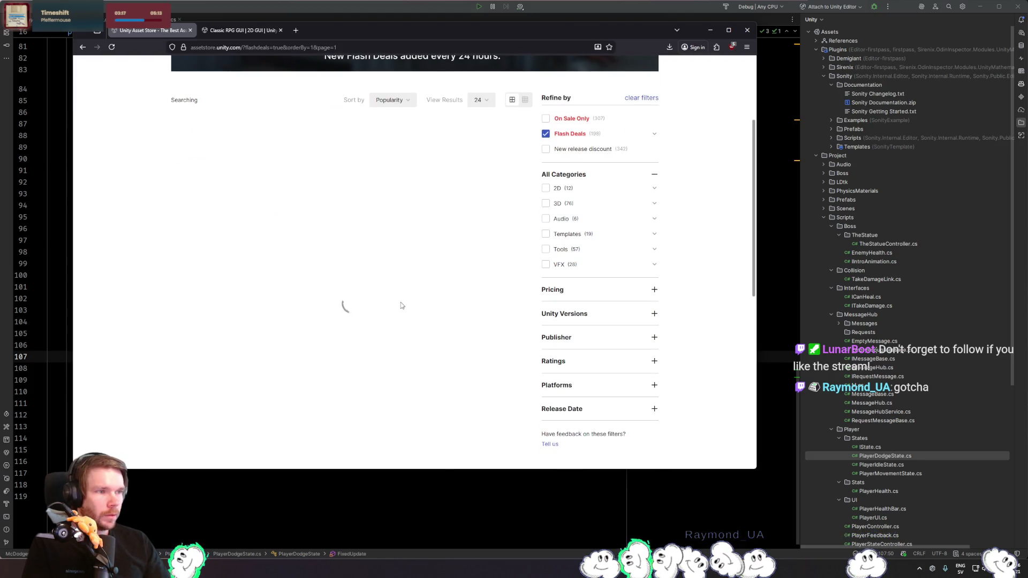
scroll(402, 305, "up", 3)
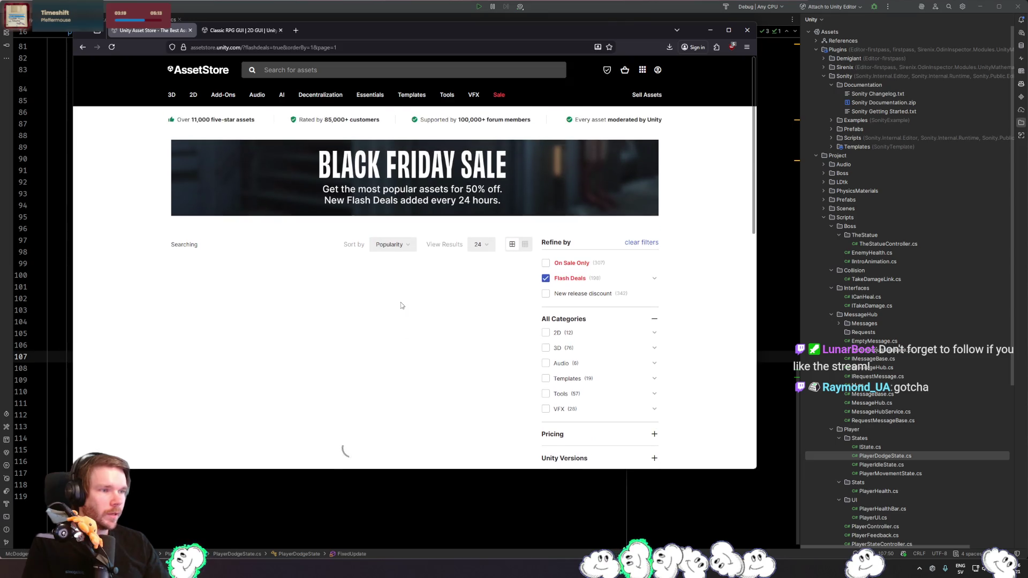
scroll(398, 302, "down", 1)
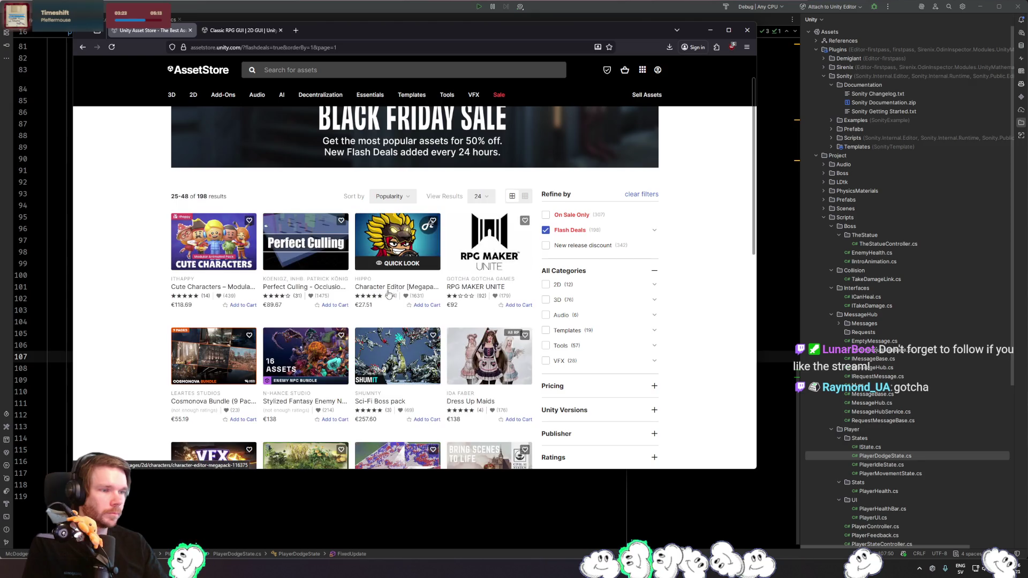
scroll(128, 310, "down", 2)
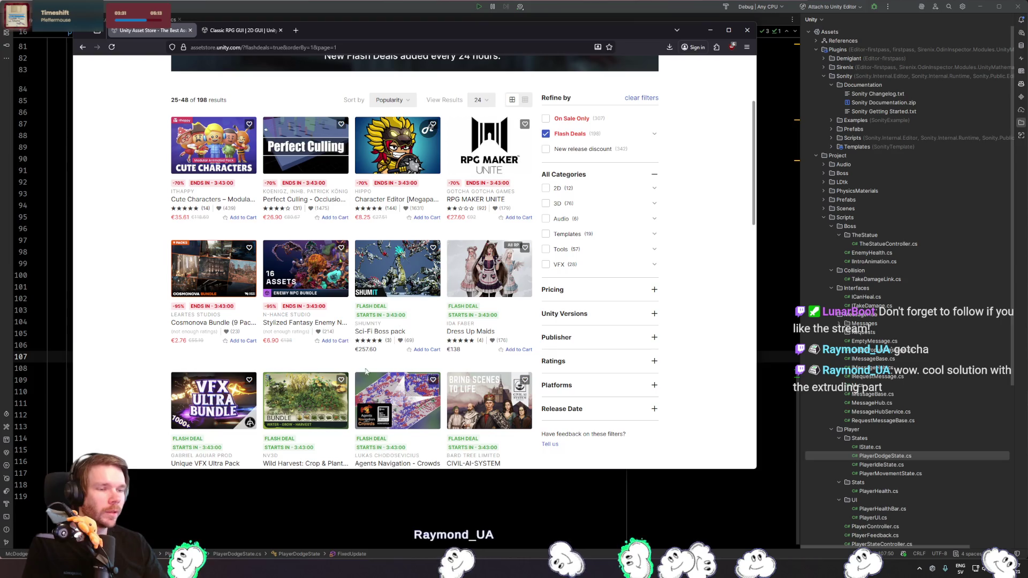
- Open the Stylized Fantasy Enemy NPC, Cosmonova and Character Editor Megapack pages in new tabs
middle_click(315, 326)
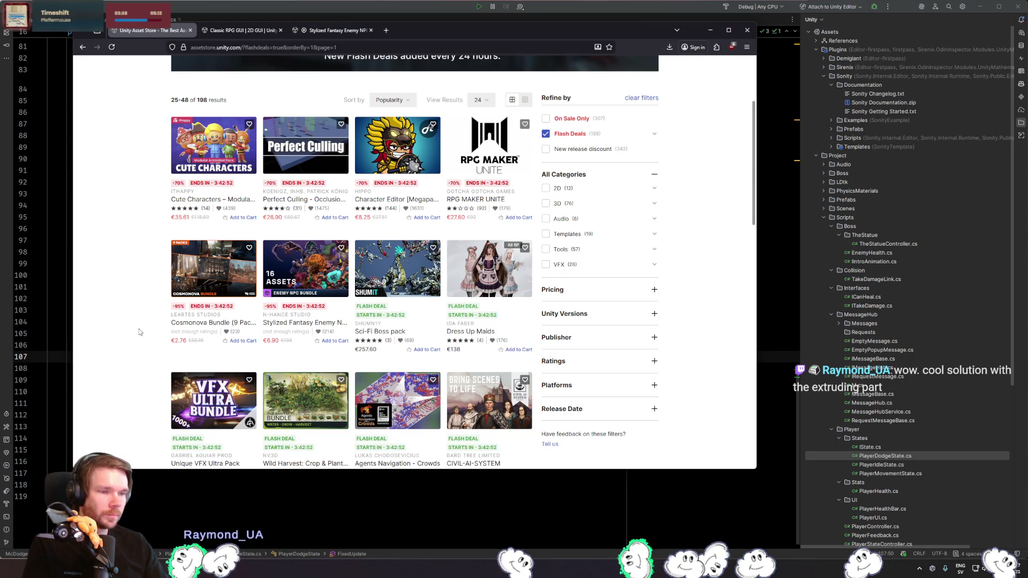
middle_click(217, 328)
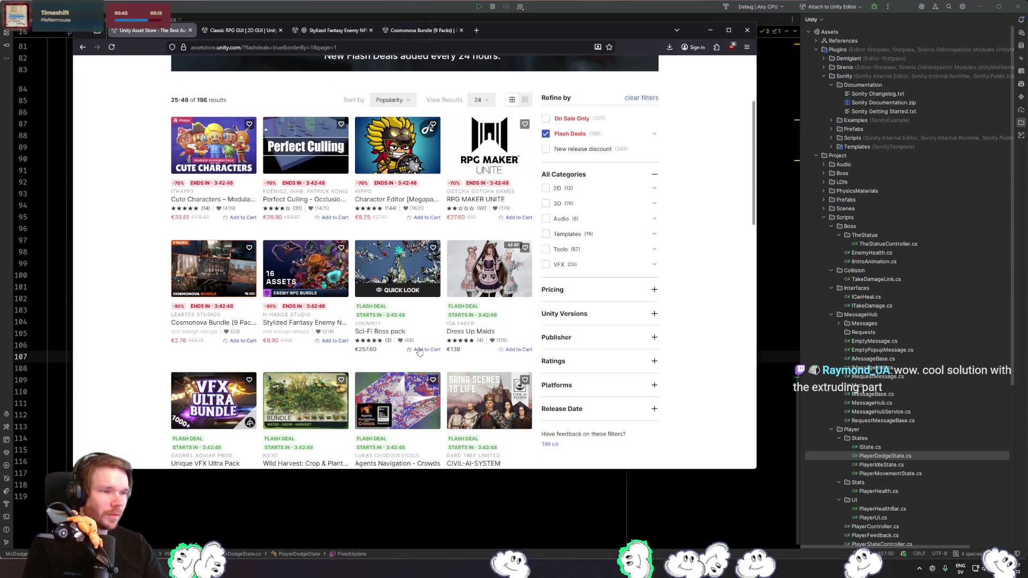
scroll(418, 351, "up", 1)
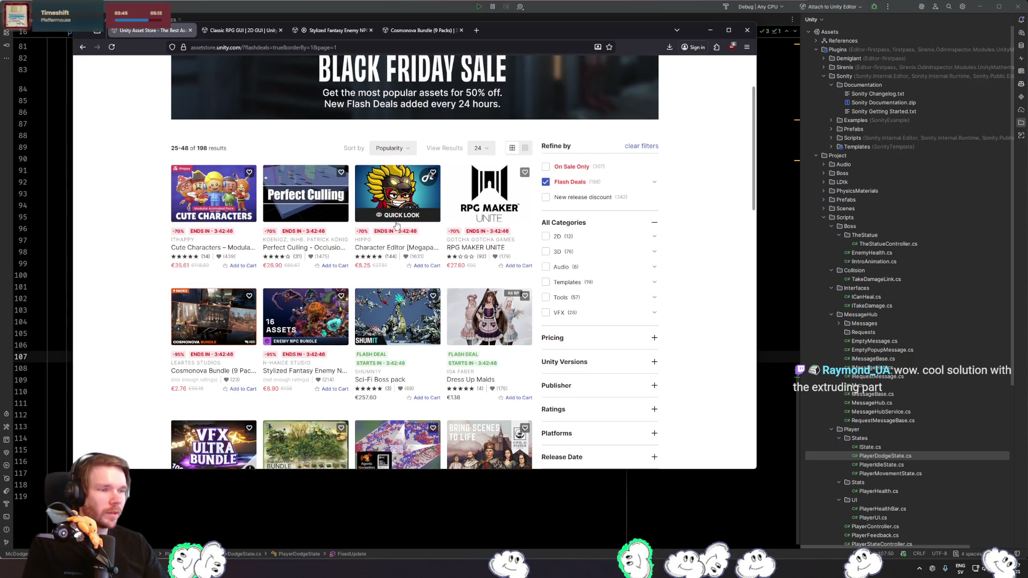
middle_click(404, 220)
left_click(513, 31)
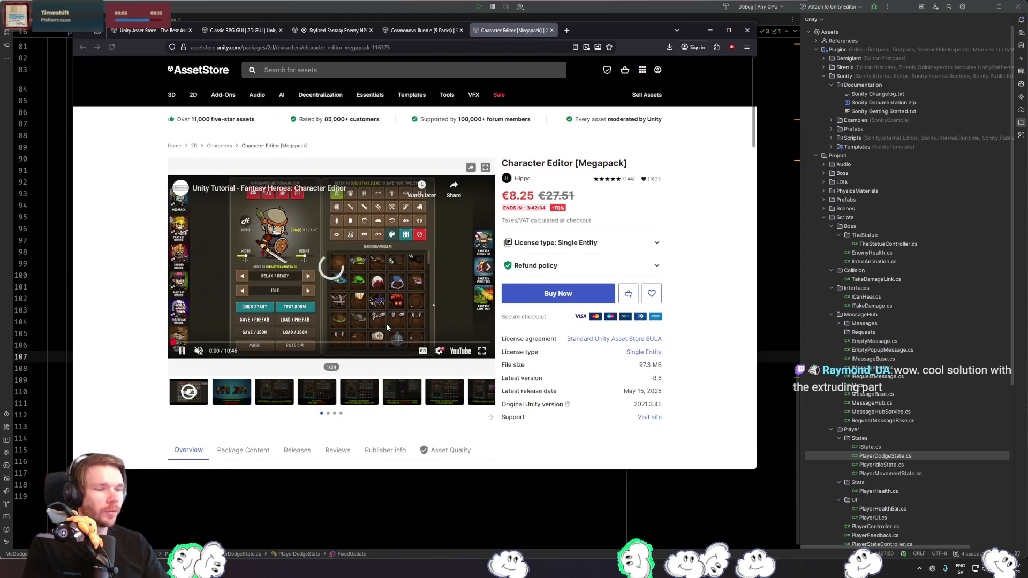
- Browse the second and third Character Editor [Megapack] gallery images
left_click(238, 391)
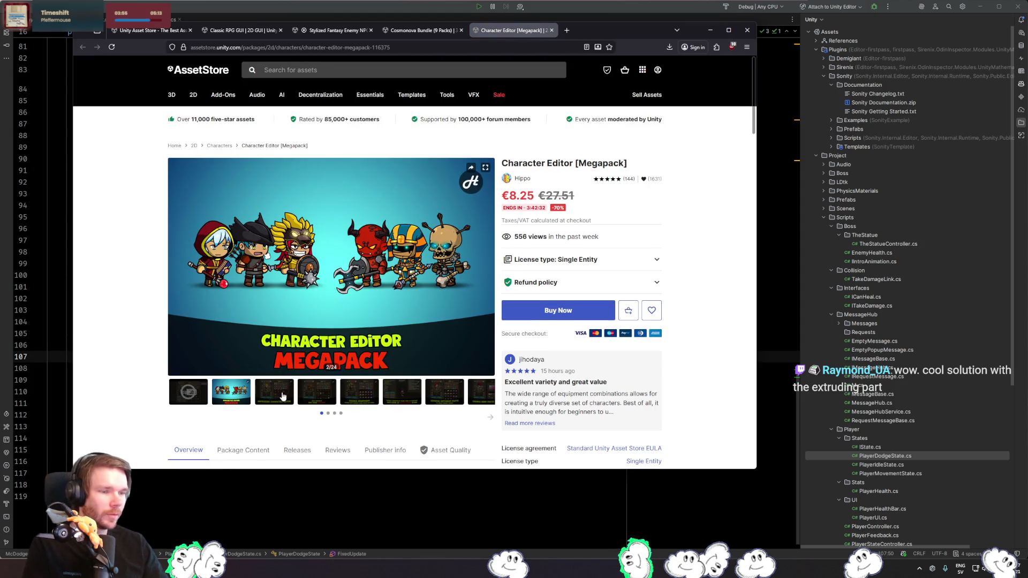
left_click(283, 397)
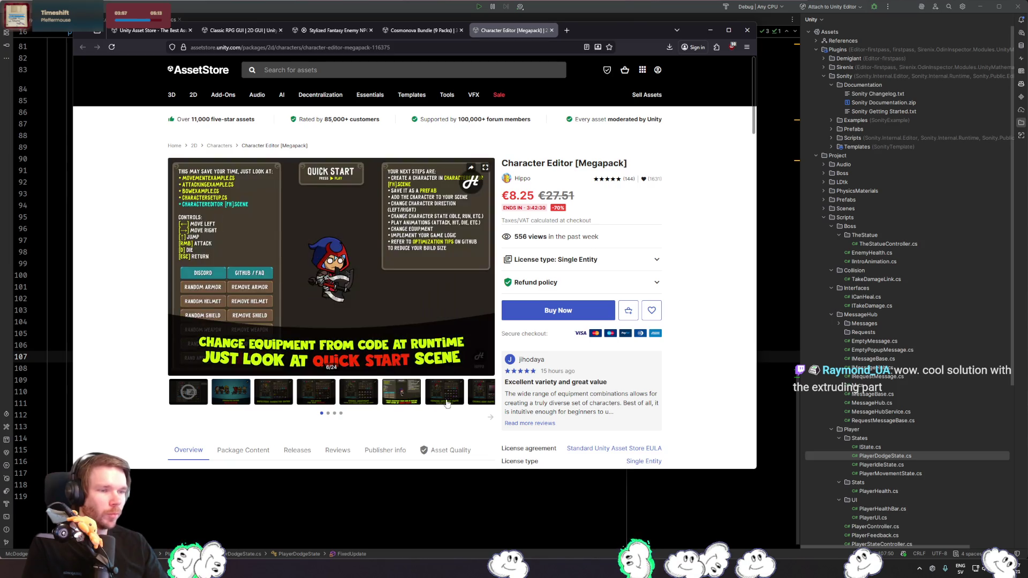
mouse_move(481, 393)
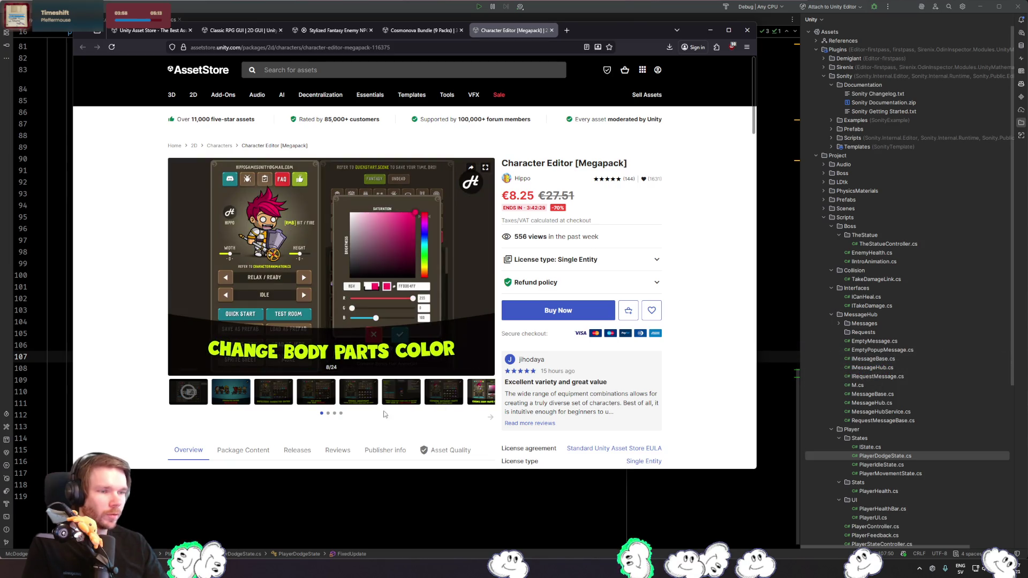
left_click(265, 396)
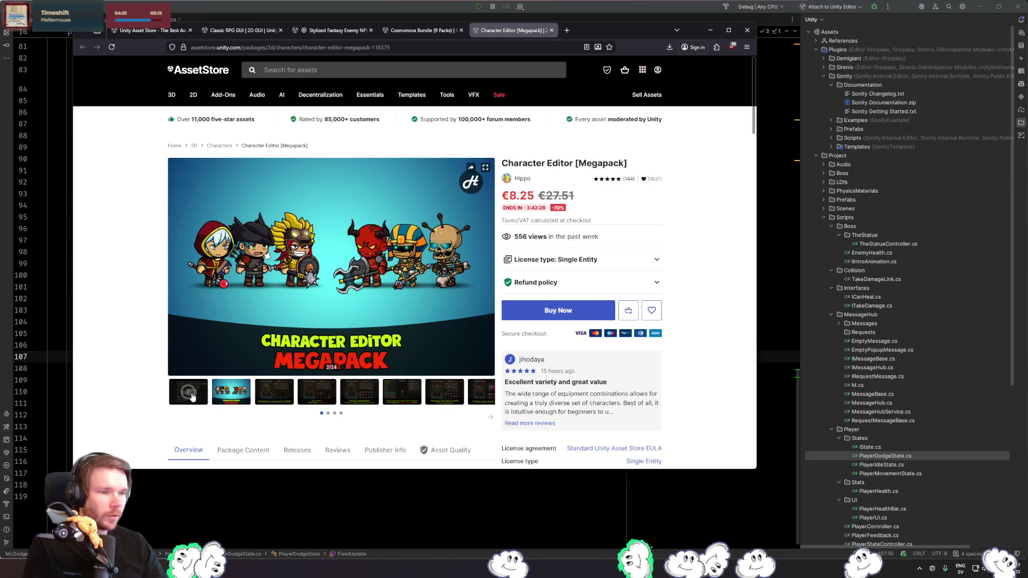
- Skip the tutorial video through Character Prefabs to Code Examples, pause it, then view Cosmonova Bundle
left_click(189, 392)
left_click(242, 343)
left_click_drag(242, 343, 304, 343)
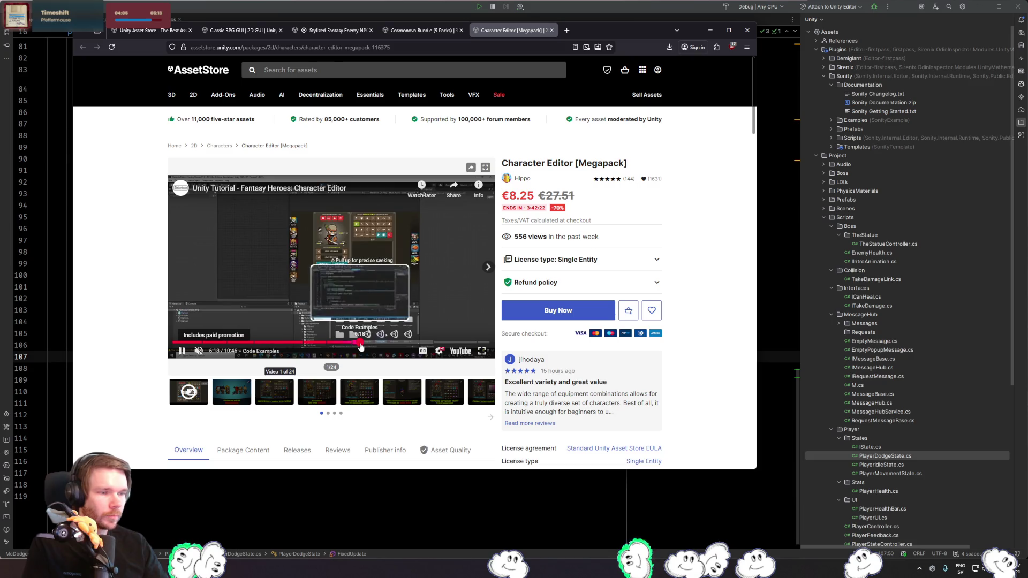
left_click(360, 342)
left_click(359, 272)
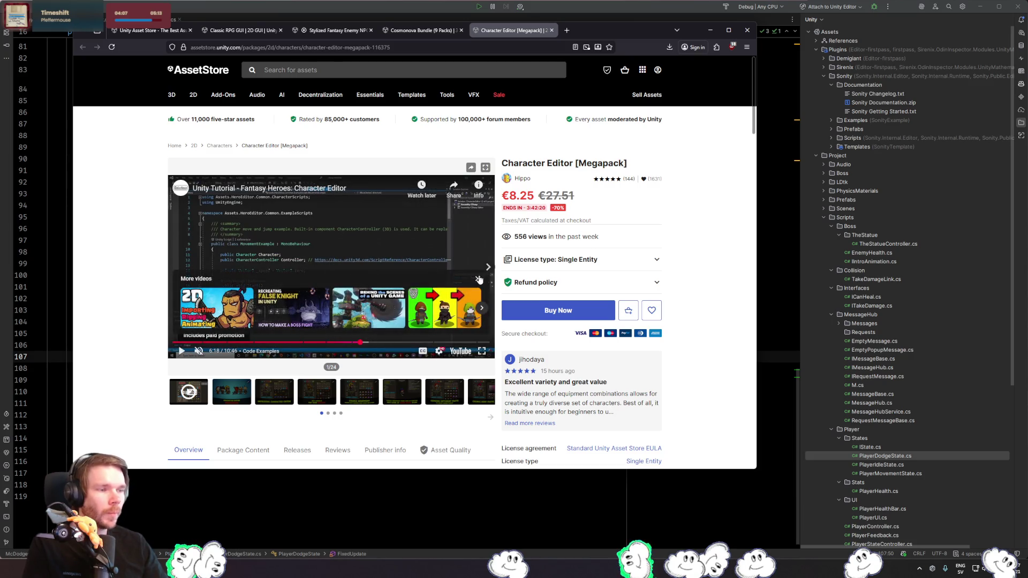
left_click(420, 30)
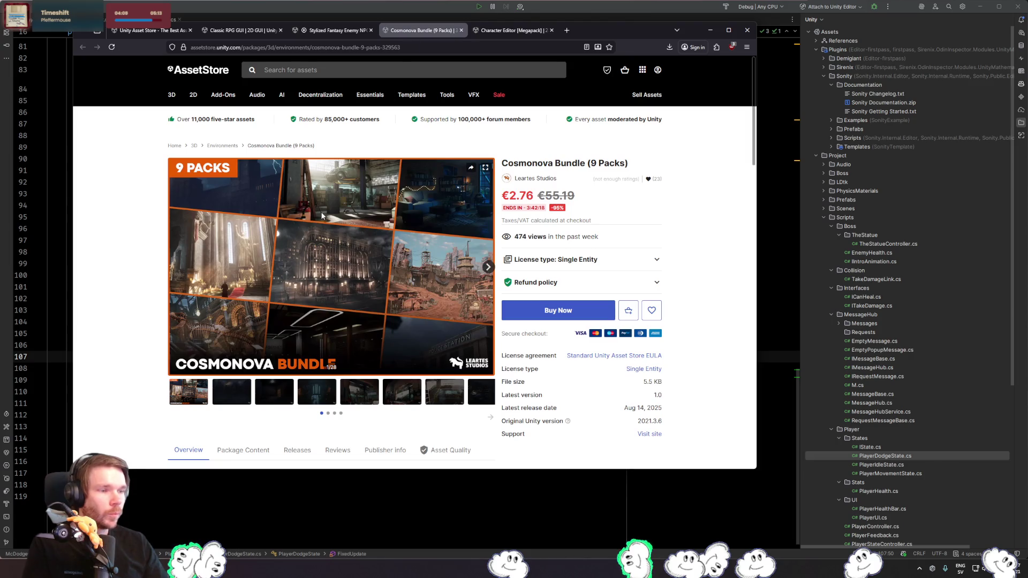
- Click through the Cosmonova Bundle gallery from the prison hall to the kitchen image, 9 of 28
scroll(301, 208, "down", 10)
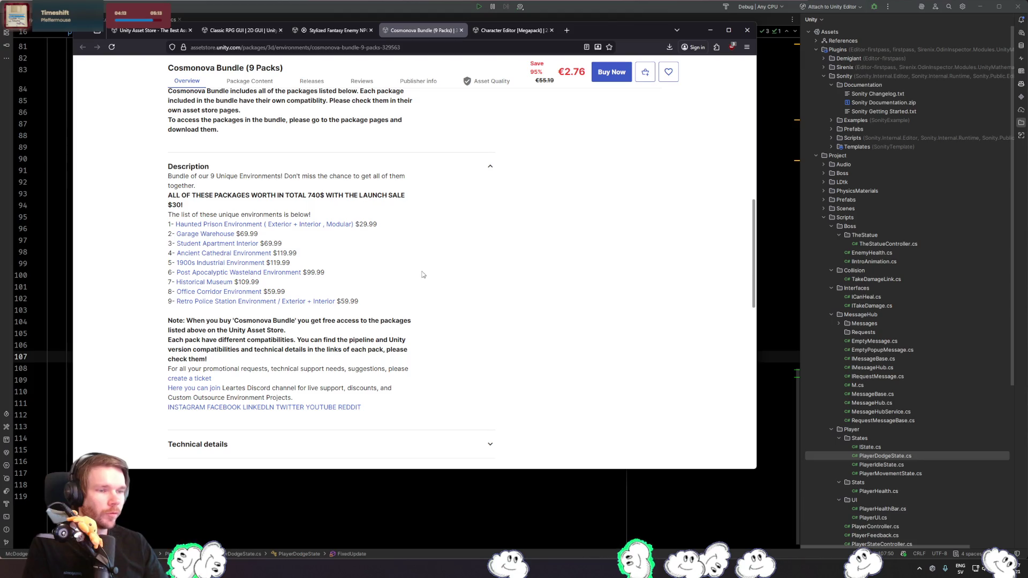
scroll(415, 291, "up", 10)
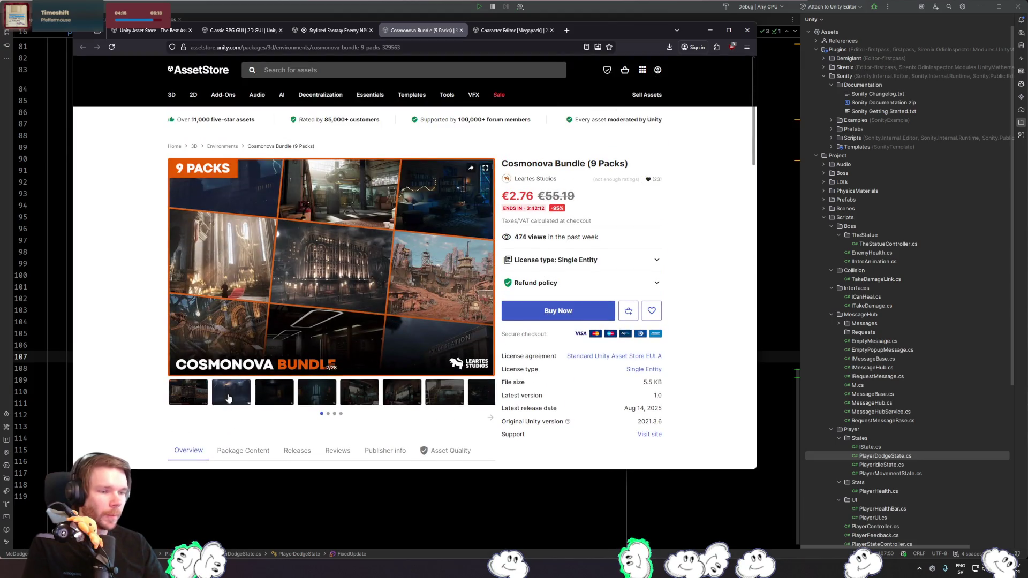
left_click(273, 399)
left_click(322, 399)
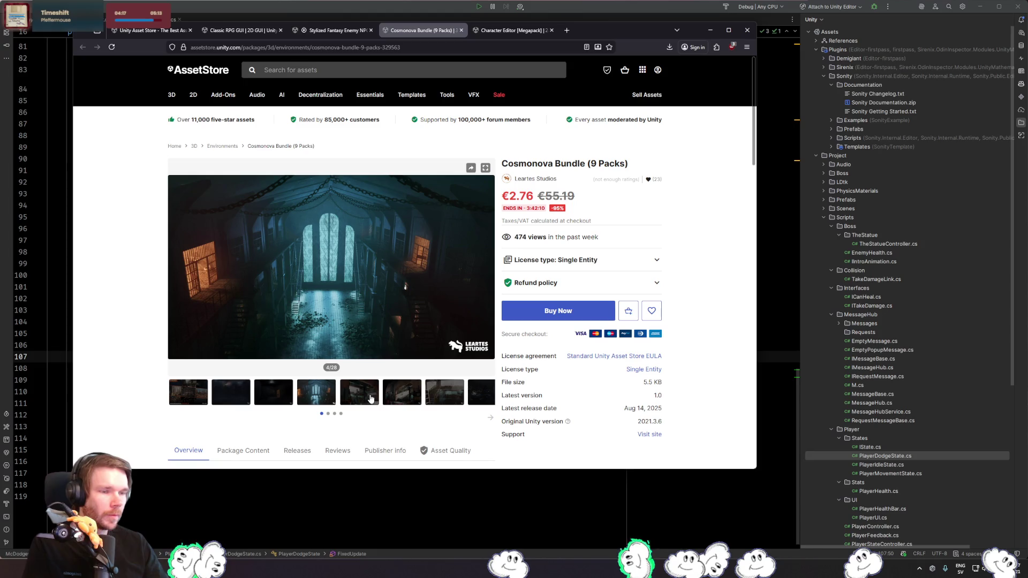
left_click(369, 399)
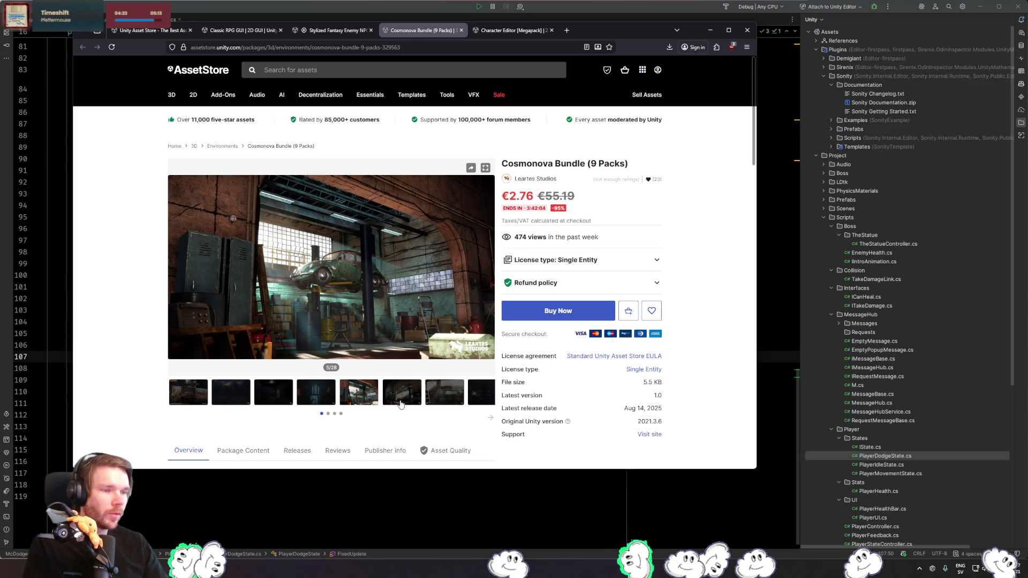
left_click(411, 397)
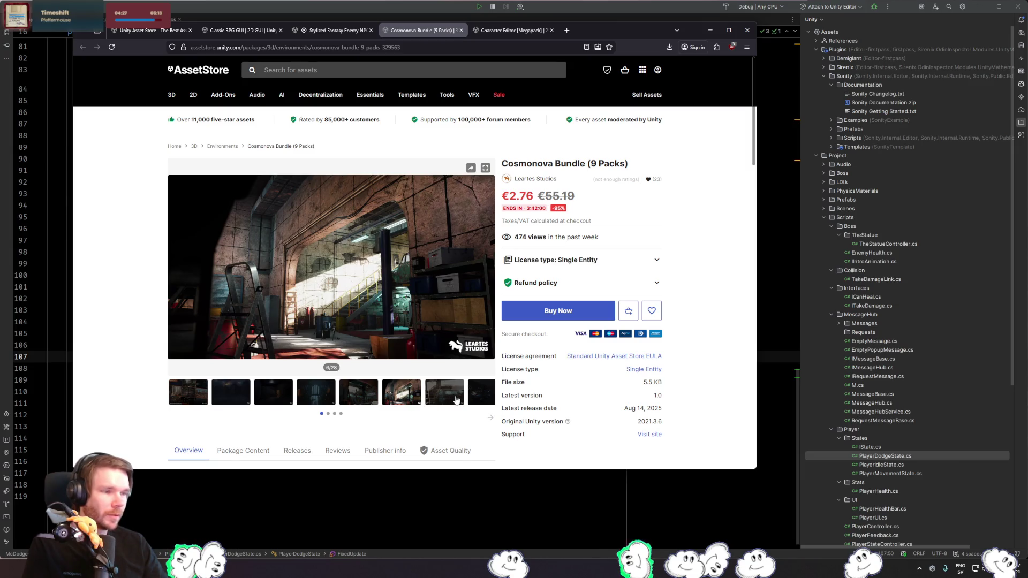
left_click(456, 397)
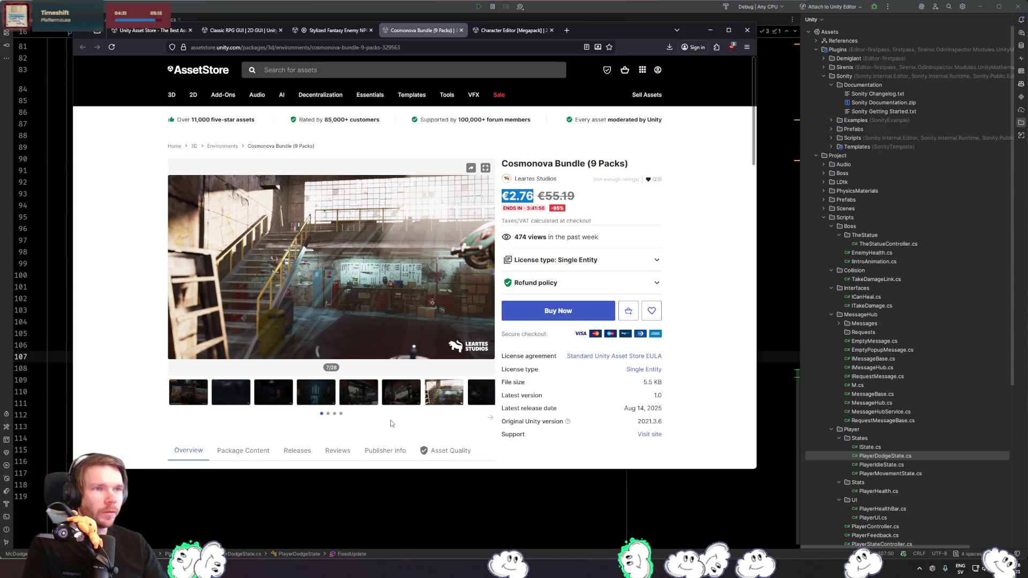
left_click(488, 401)
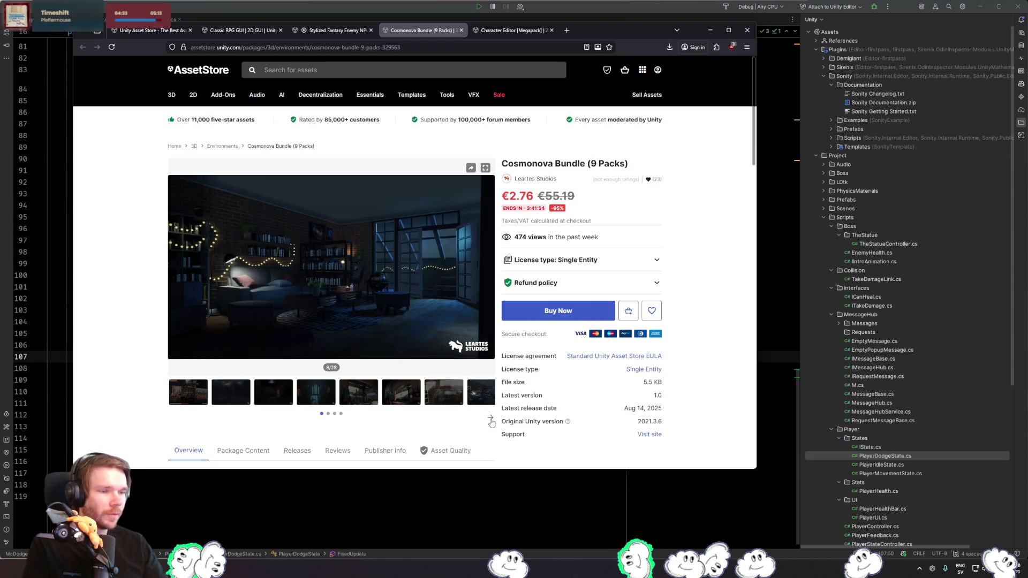
left_click(491, 421)
left_click(232, 396)
- Check the Cosmonova Bundle's reviews, then move to the Stylized Fantasy Enemy NPC Bundle tab
scroll(332, 322, "down", 3)
left_click(338, 299)
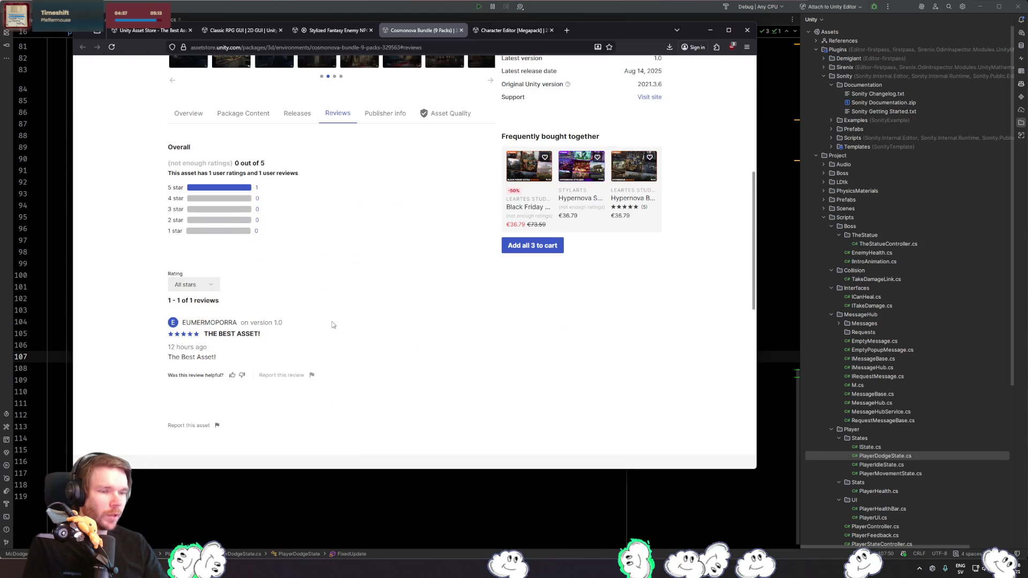
scroll(332, 325, "up", 6)
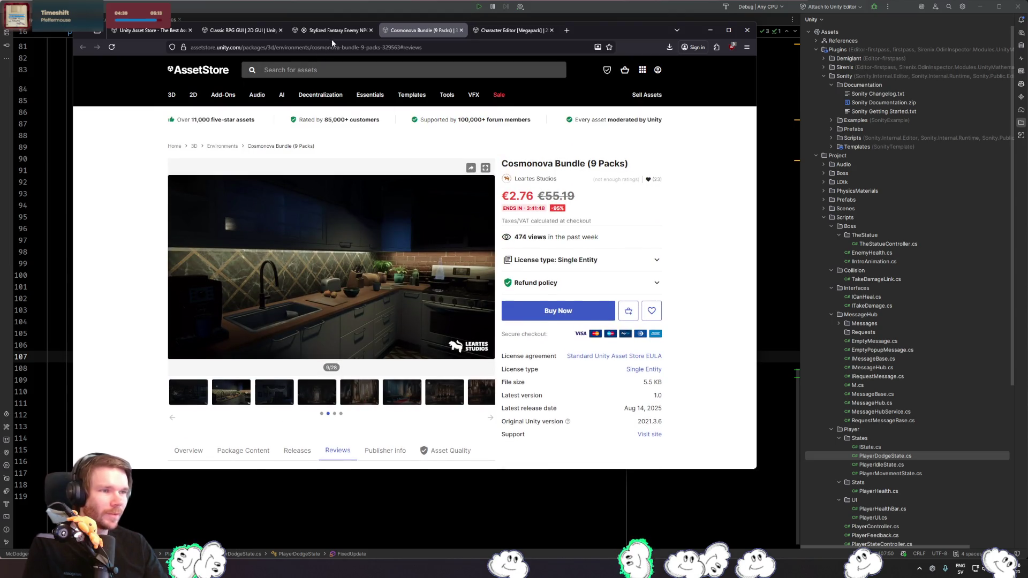
key("ctrl+shift+Tab")
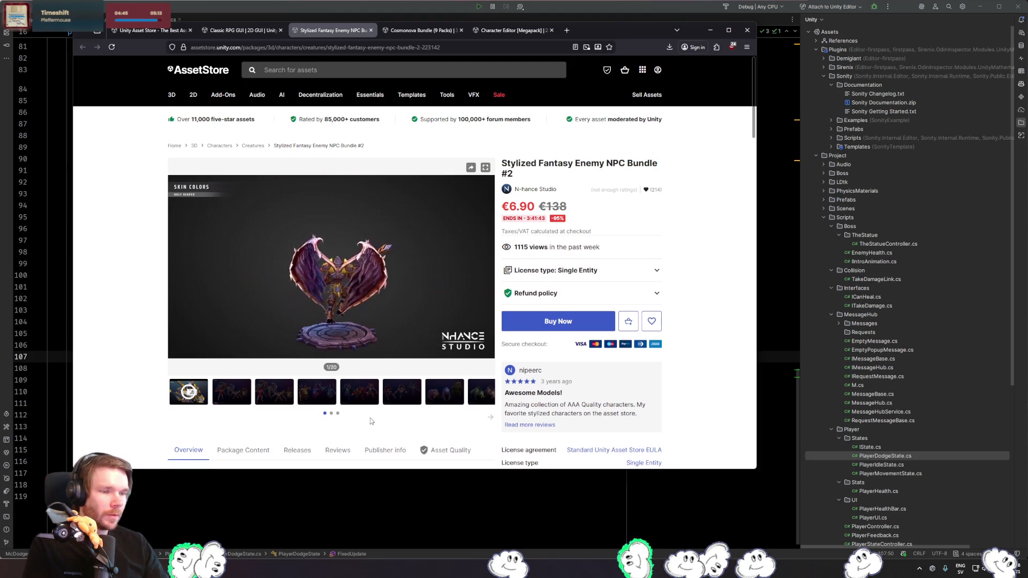
- Step through the NPC Bundle #2 gallery thumbnails up to the zombie boars image
scroll(388, 418, "down", 2)
left_click(243, 303)
scroll(279, 304, "down", 1)
left_click(274, 279)
left_click(316, 279)
left_click(359, 280)
left_click(403, 280)
left_click(461, 280)
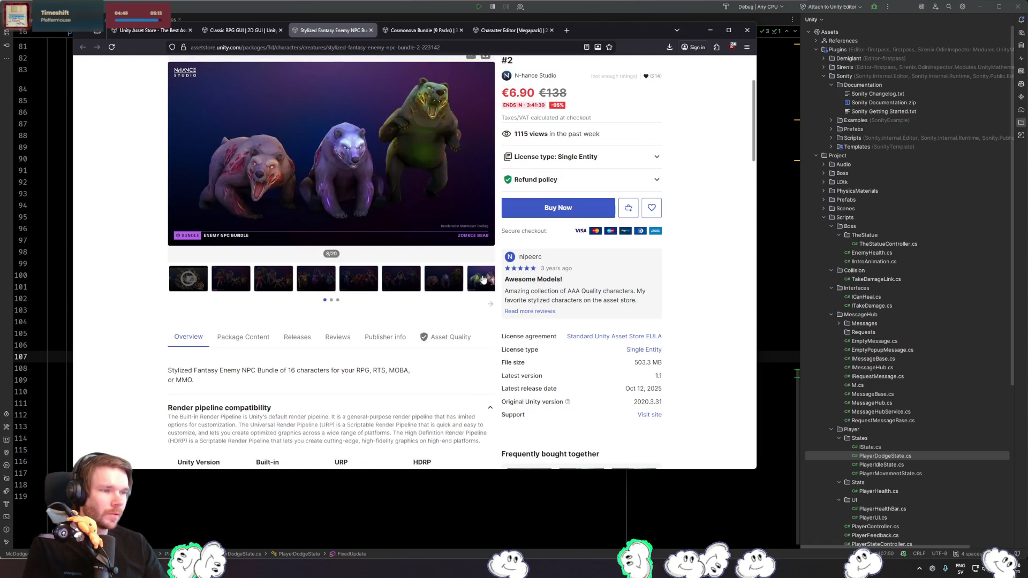
left_click(483, 279)
left_click(490, 304)
- Continue the gallery past the bone golem to the last thumbnails, then view Classic RPG GUI
left_click(232, 279)
left_click(274, 280)
left_click(317, 280)
left_click(358, 280)
left_click(402, 280)
left_click(446, 281)
left_click(478, 283)
scroll(456, 343, "down", 3)
scroll(457, 348, "up", 3)
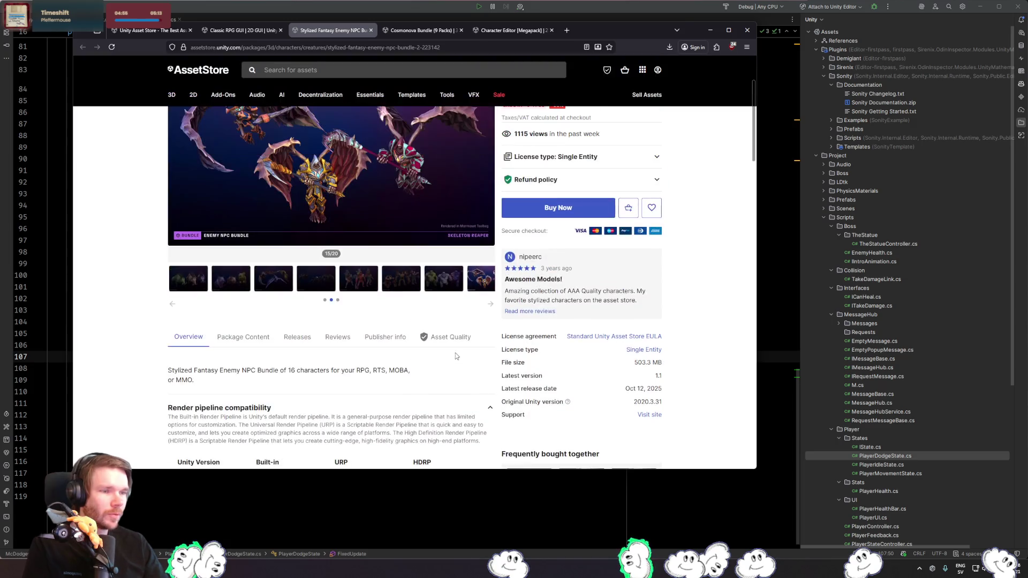
scroll(484, 407, "up", 1)
left_click(490, 354)
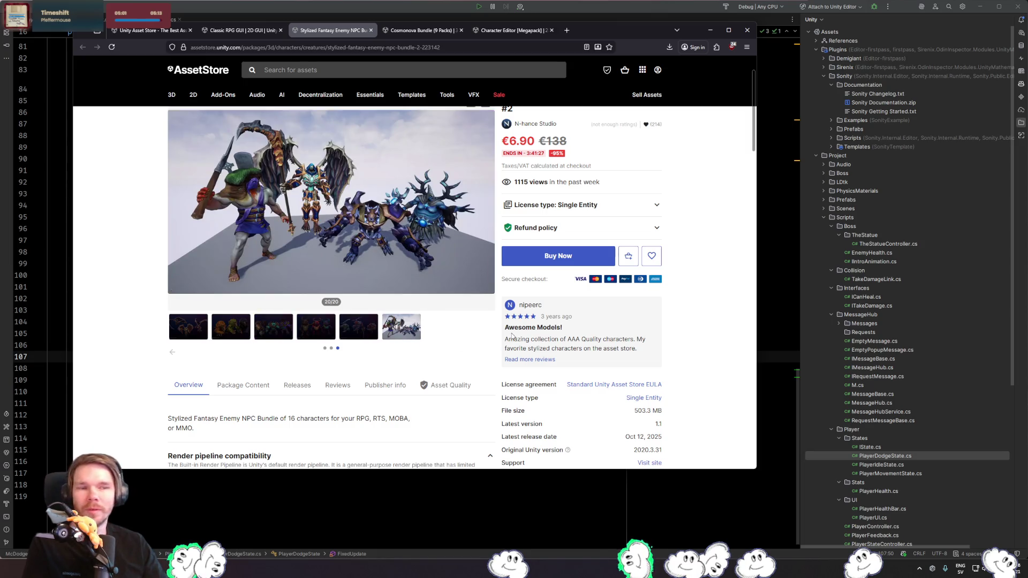
left_click(254, 33)
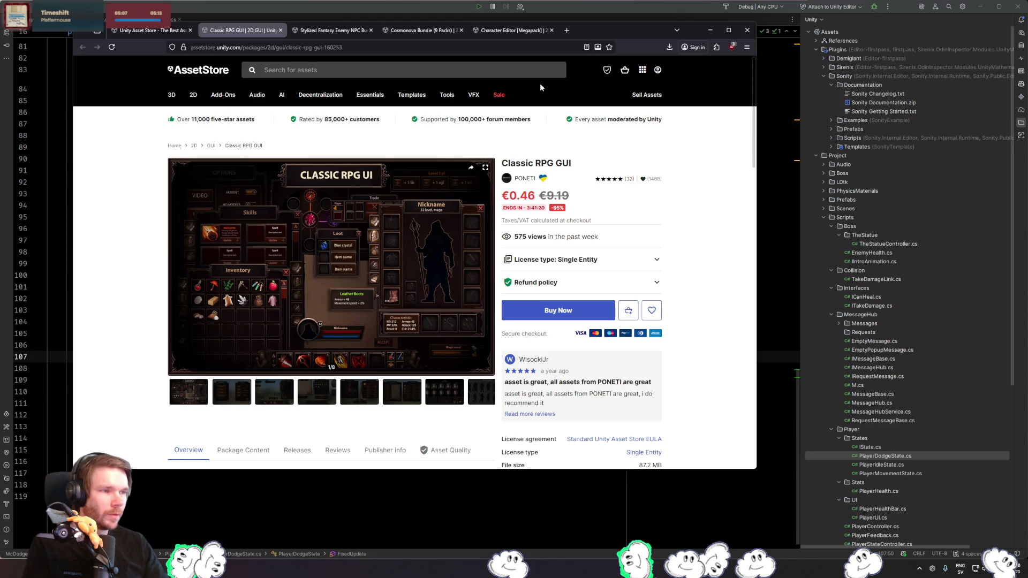
- Highlight the Classic RPG GUI's €0.46 sale price after reading its Overview, then return to the code
left_click_drag(532, 196, 536, 196)
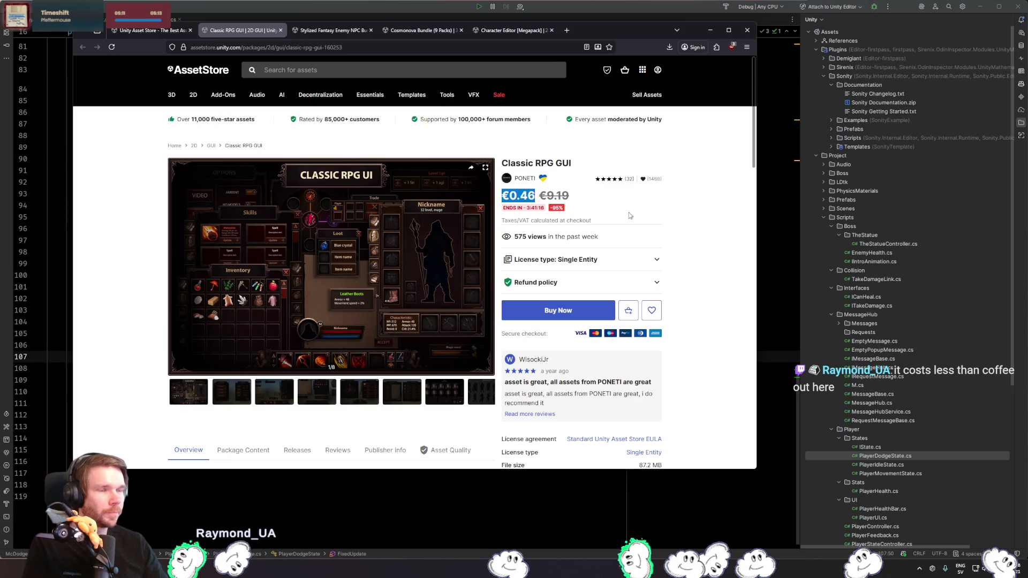
scroll(664, 256, "down", 5)
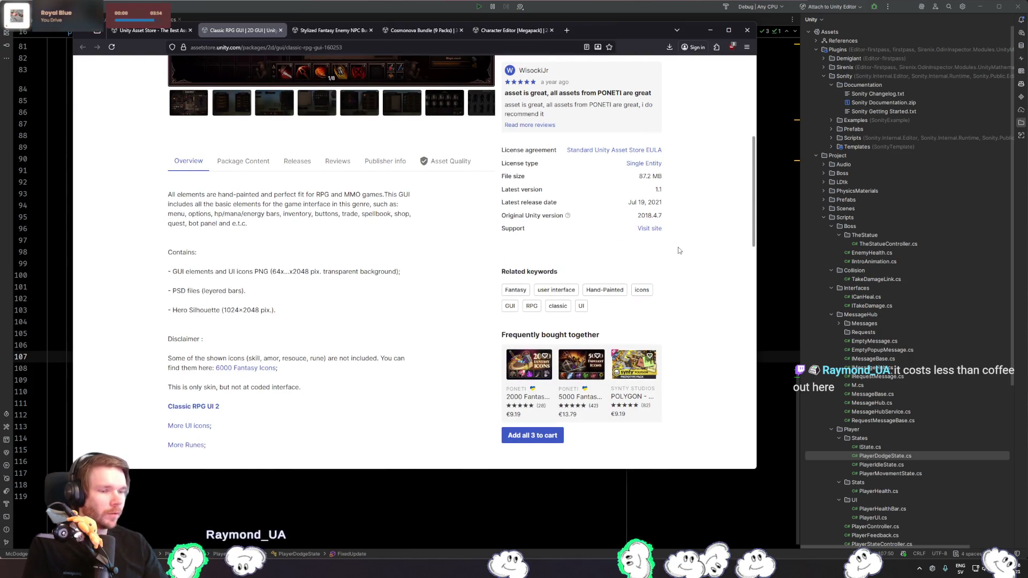
scroll(672, 254, "down", 4)
scroll(678, 255, "up", 4)
scroll(678, 255, "up", 5)
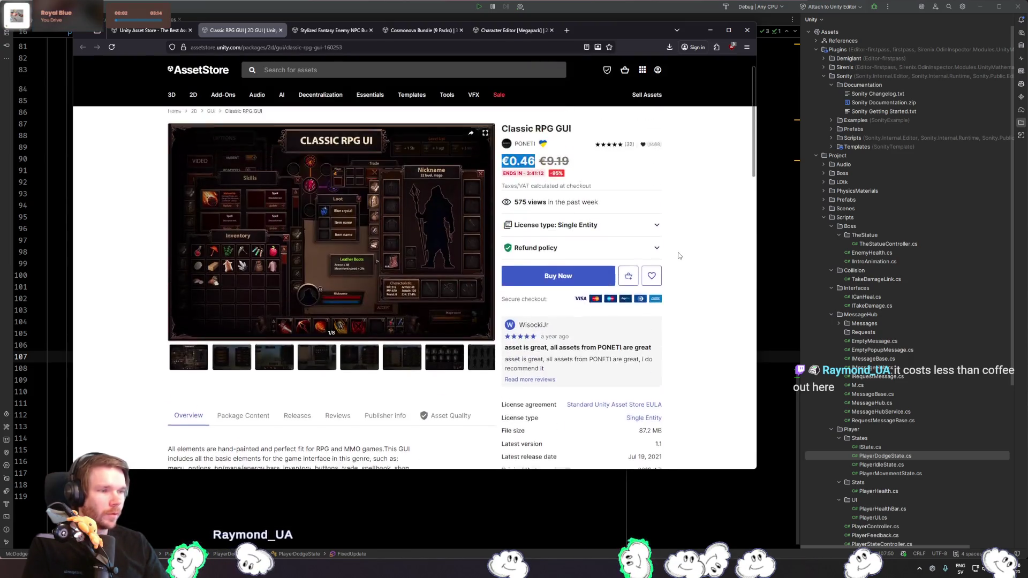
double_click(518, 196)
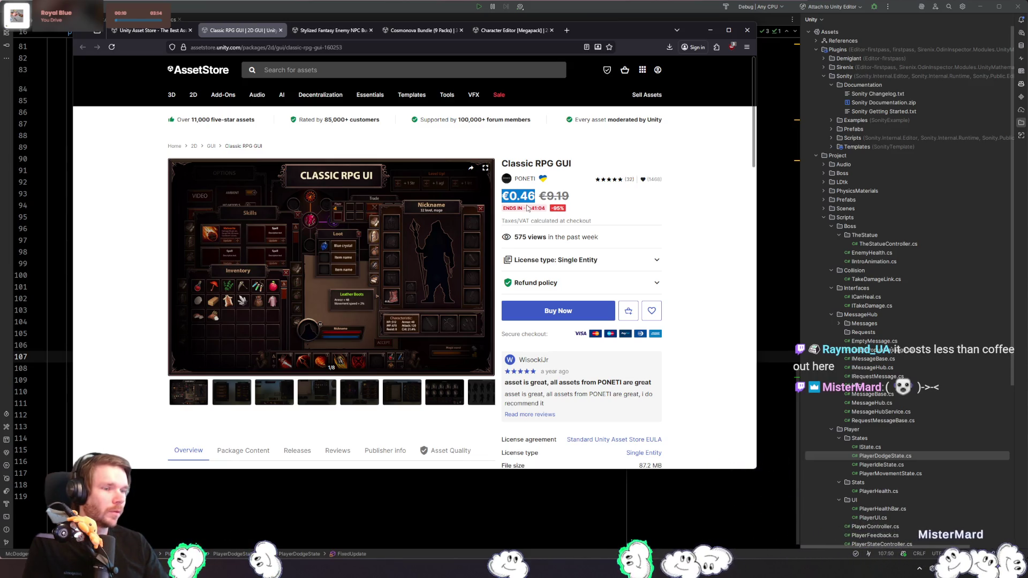
key("alt+Tab")
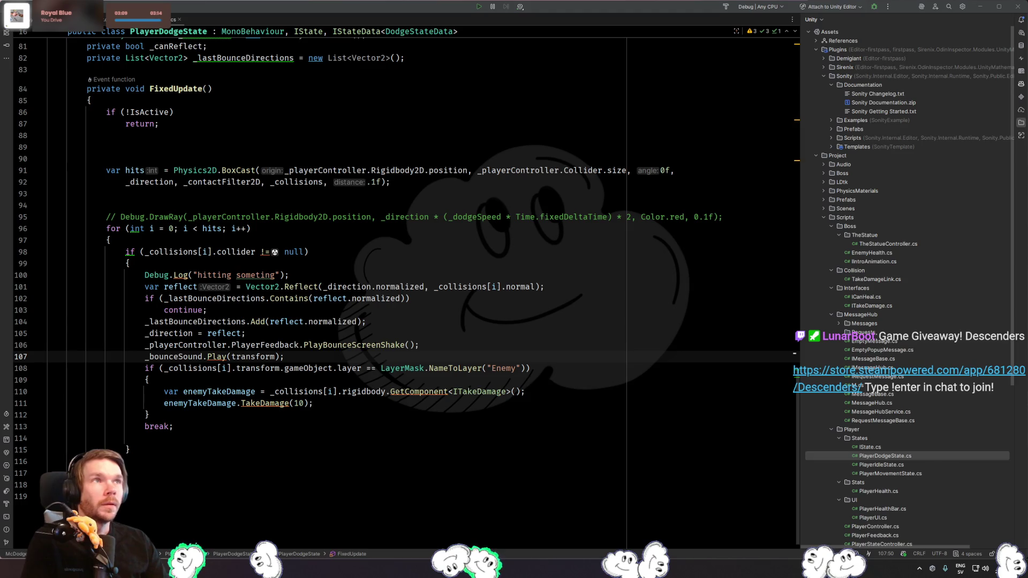
- Check the game in Unity, read symbol docs in the PlayerDodgeState bounce code, then bring up Pixabay's thud results
key("alt+Tab")
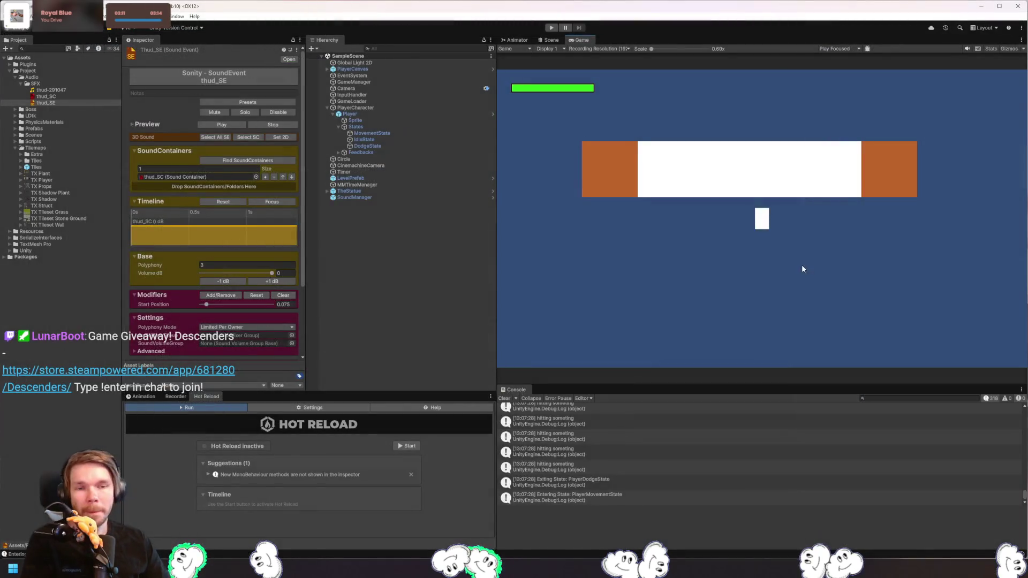
key("alt+Tab")
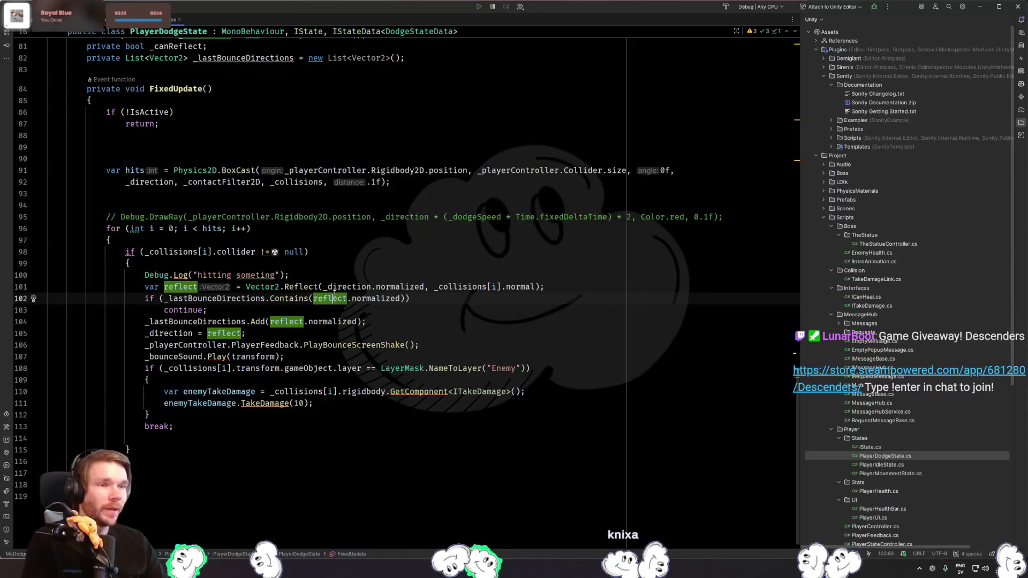
mouse_move(246, 372)
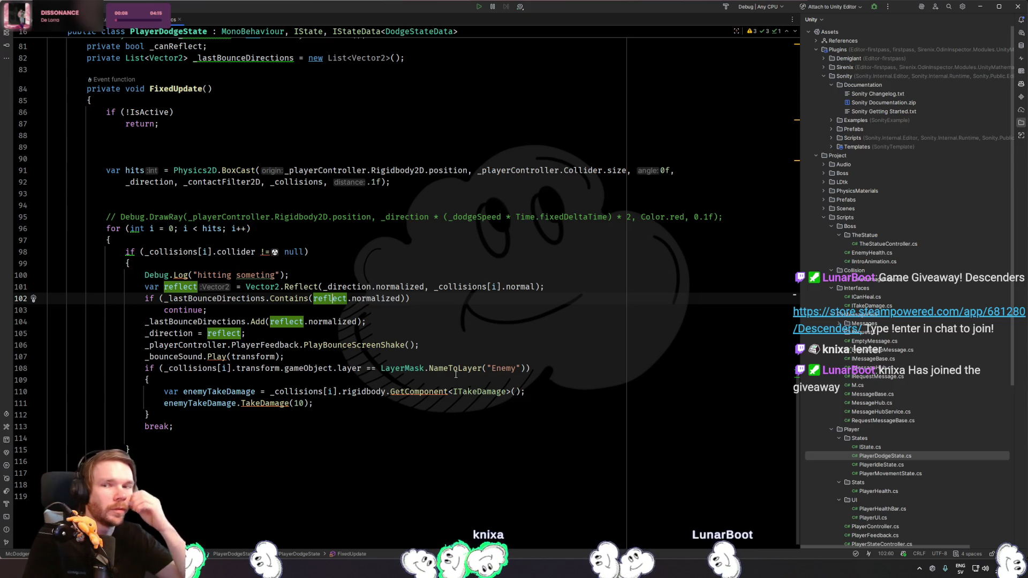
mouse_move(456, 375)
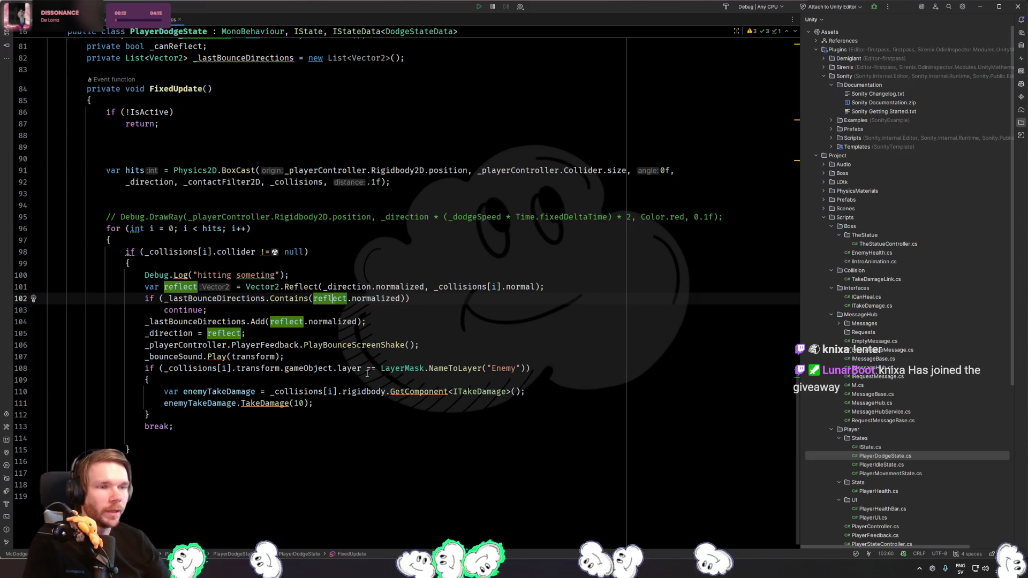
mouse_move(355, 366)
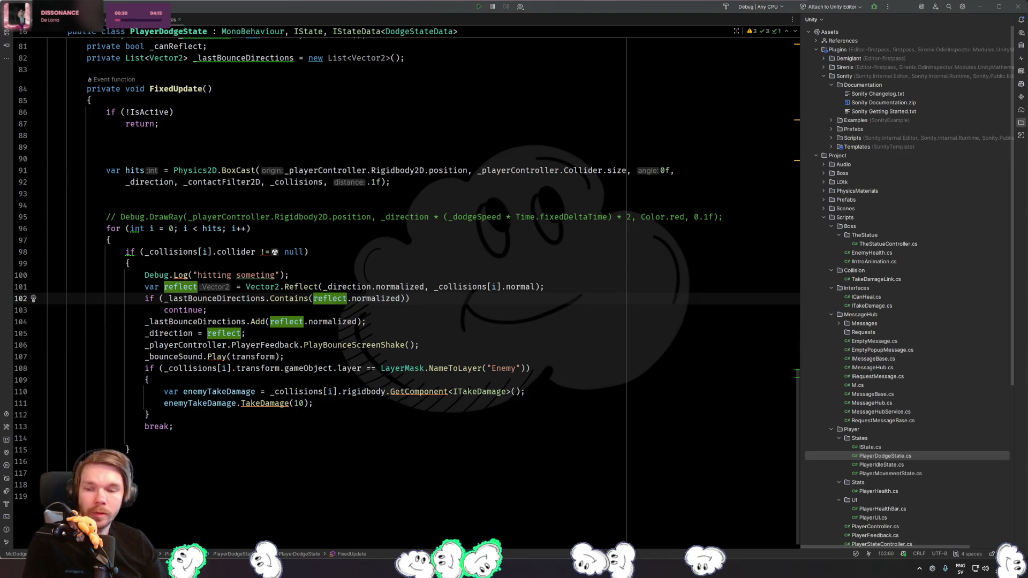
key("alt+Tab")
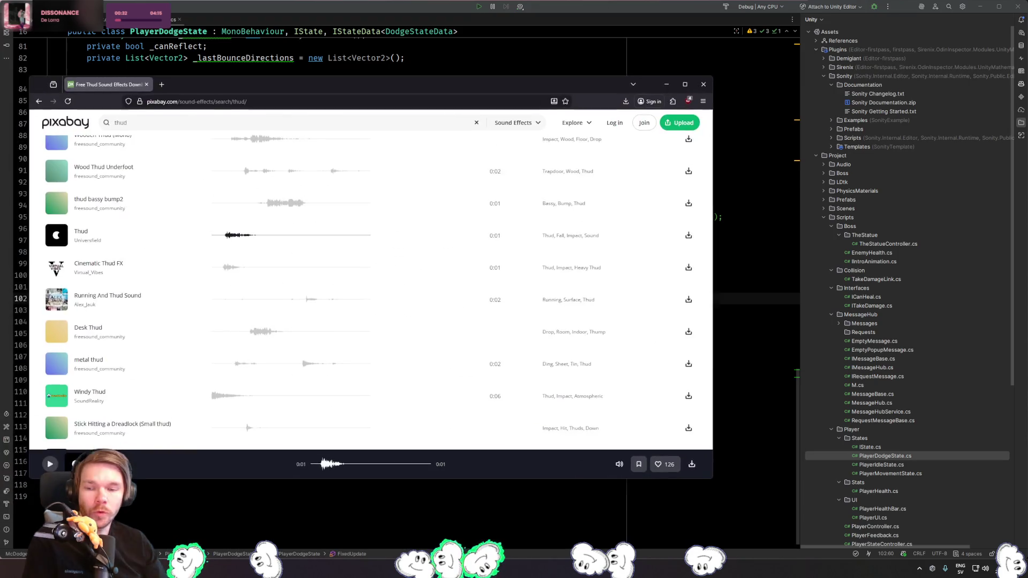
- Search Pixabay sound effects for 'rumble' instead of 'thud'
scroll(285, 236, "up", 10)
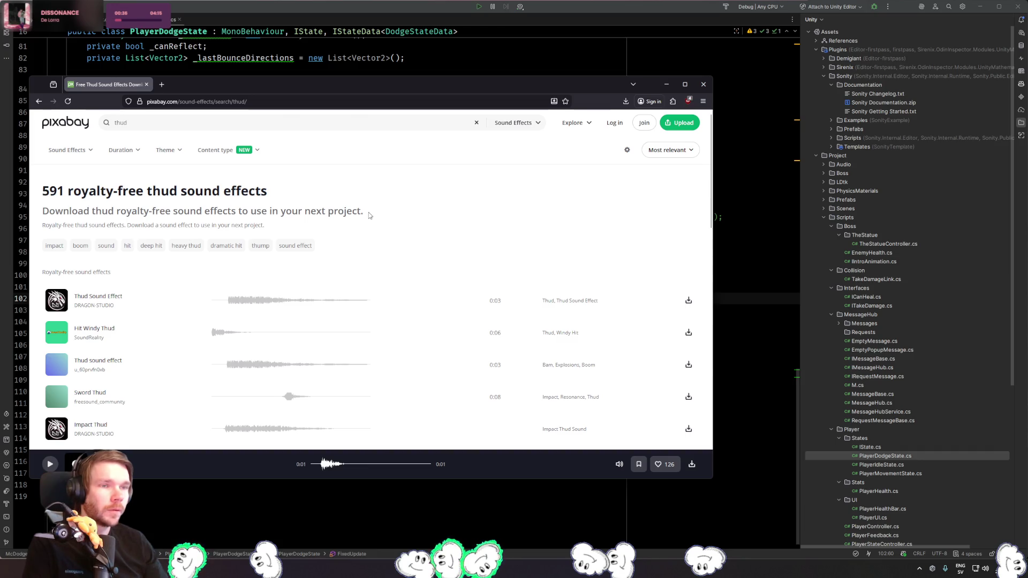
left_click(321, 123)
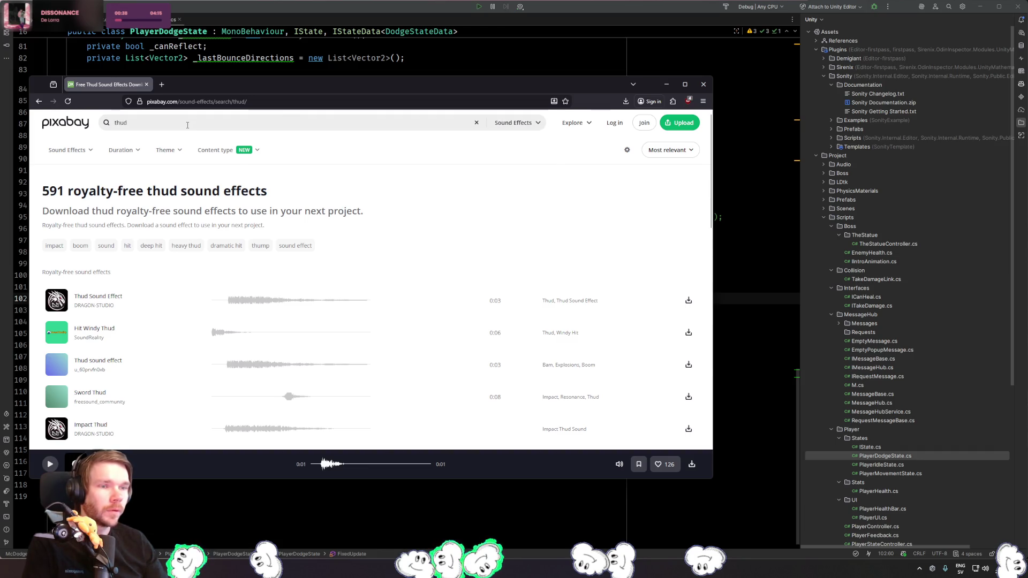
type("rumble")
key("Return")
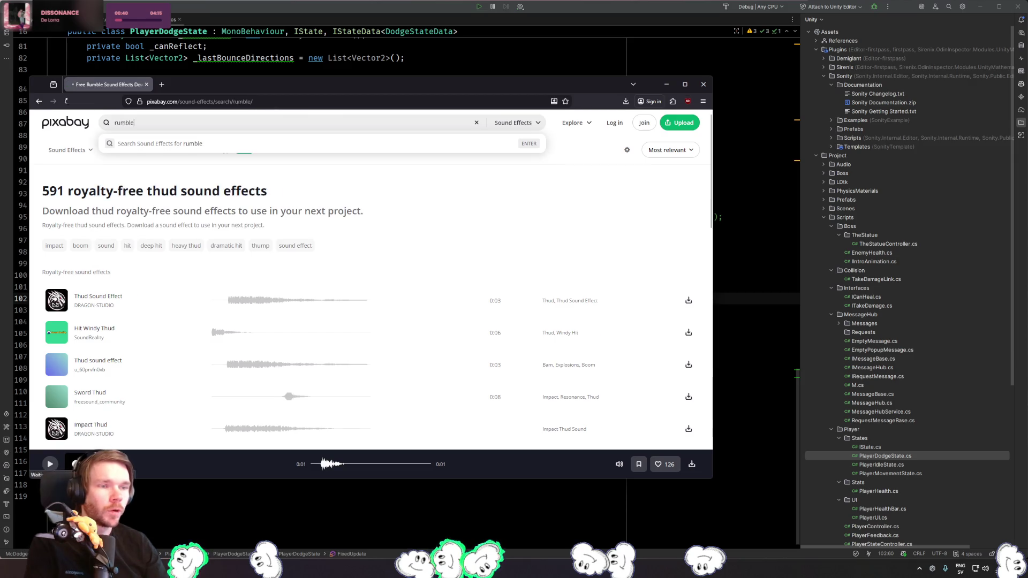
- Preview the earth rumble and Cinematic Rumble sound effects
scroll(332, 297, "down", 3)
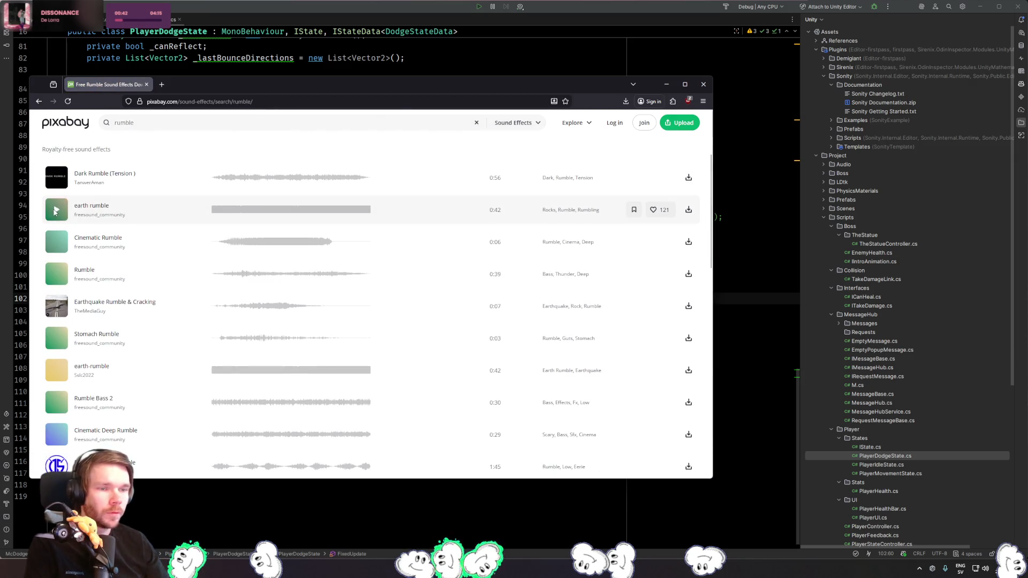
left_click(56, 210)
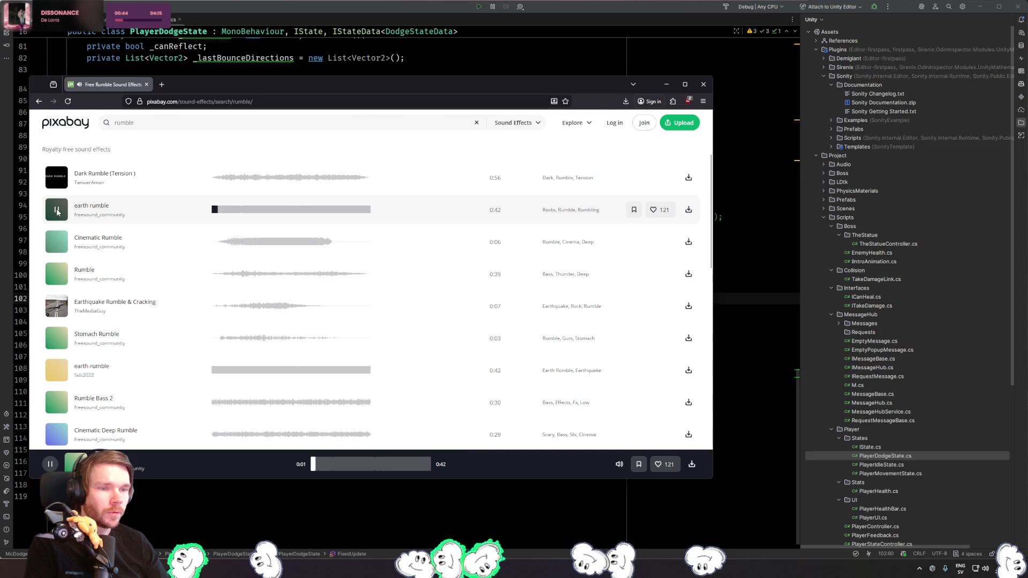
left_click(57, 242)
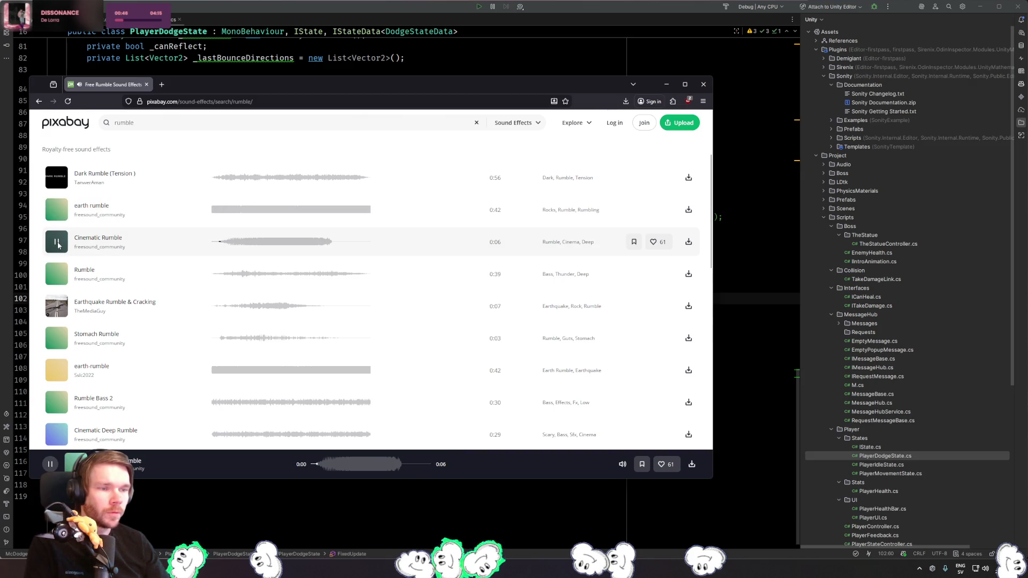